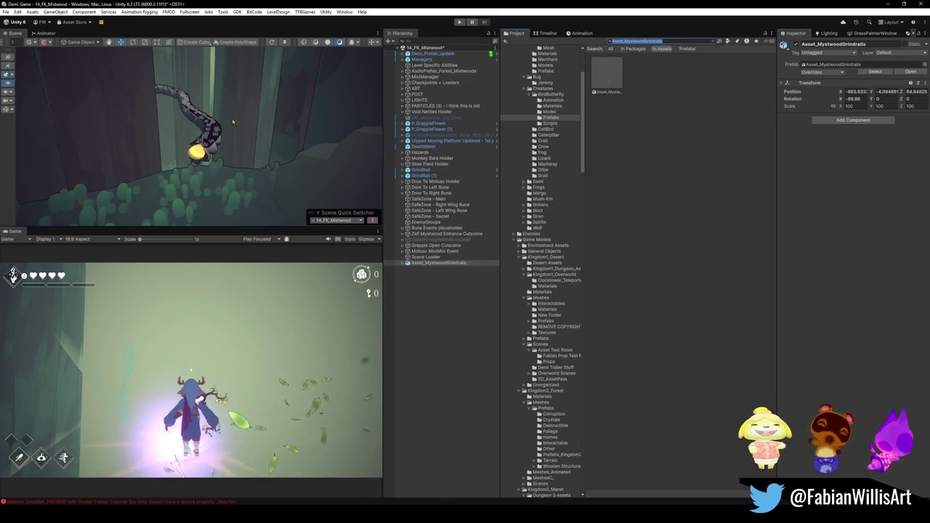
Step: Orbit in close and frame the Scene view on the dark vine with the glowing yellow tip
mouse_move(267, 150)
left_mouse_down()
mouse_move(255, 152)
mouse_move(264, 166)
mouse_move(236, 142)
mouse_move(200, 148)
mouse_move(257, 156)
mouse_move(338, 141)
mouse_move(322, 144)
mouse_move(353, 148)
left_mouse_up()
key("f")
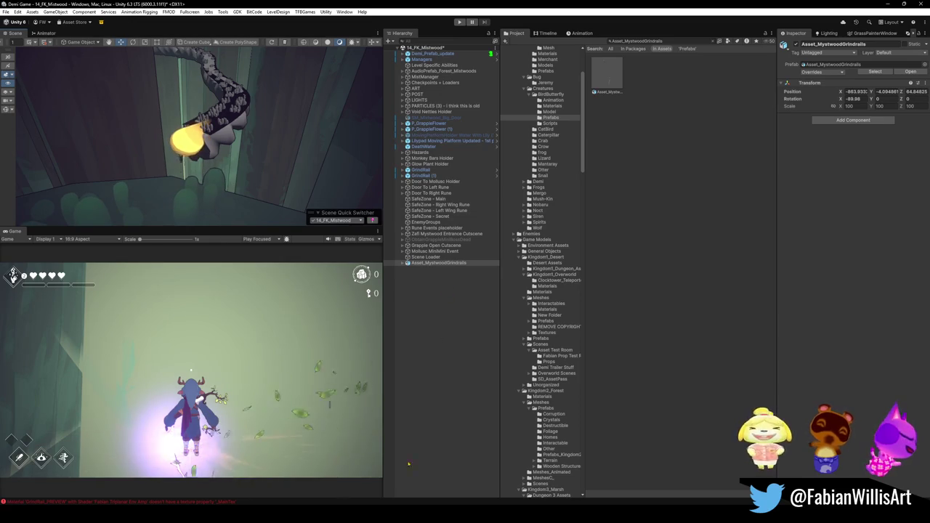
Step: Import GrindRailPivot.fbx from Blender-Projects > Demi Game Files > Unity Exports into the Unity project
mouse_move(370, 513)
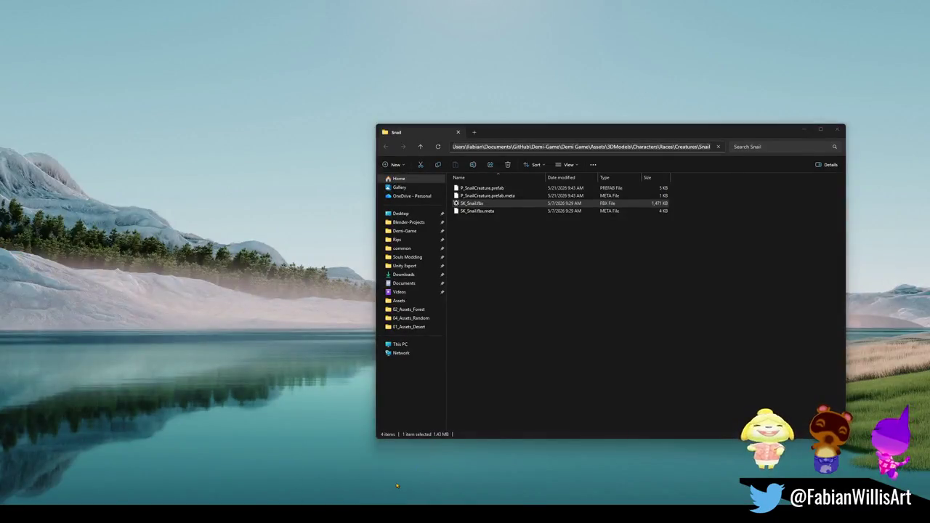
left_click(396, 485)
left_click(411, 224)
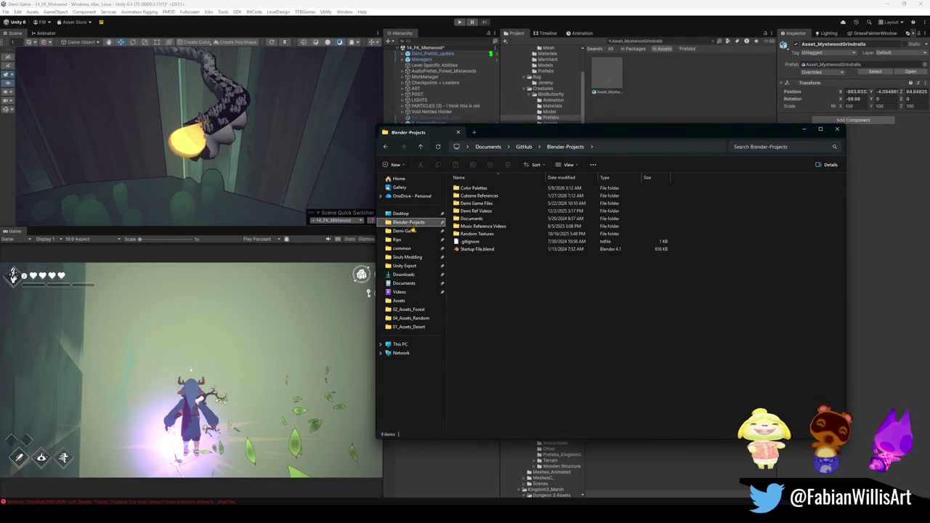
double_click(479, 203)
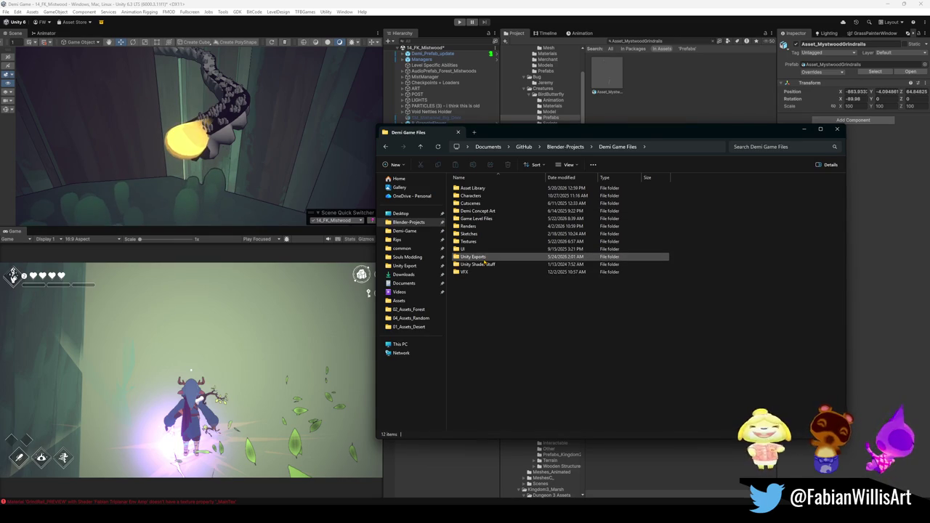
double_click(482, 259)
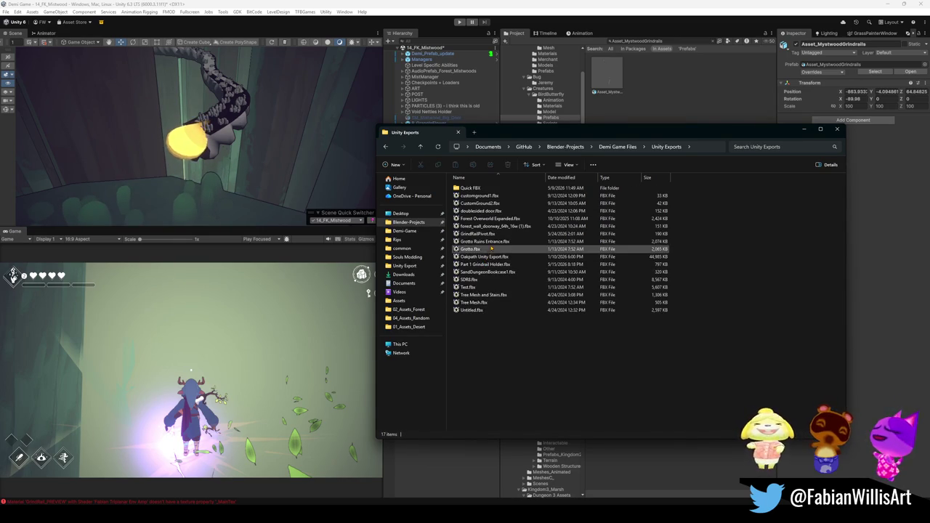
left_click_drag(478, 234, 650, 97)
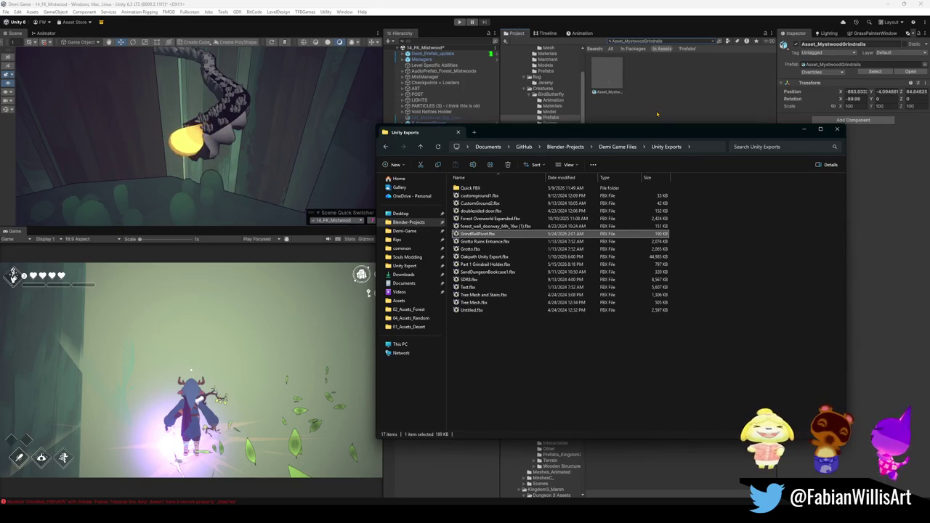
left_click_drag(630, 109, 629, 109)
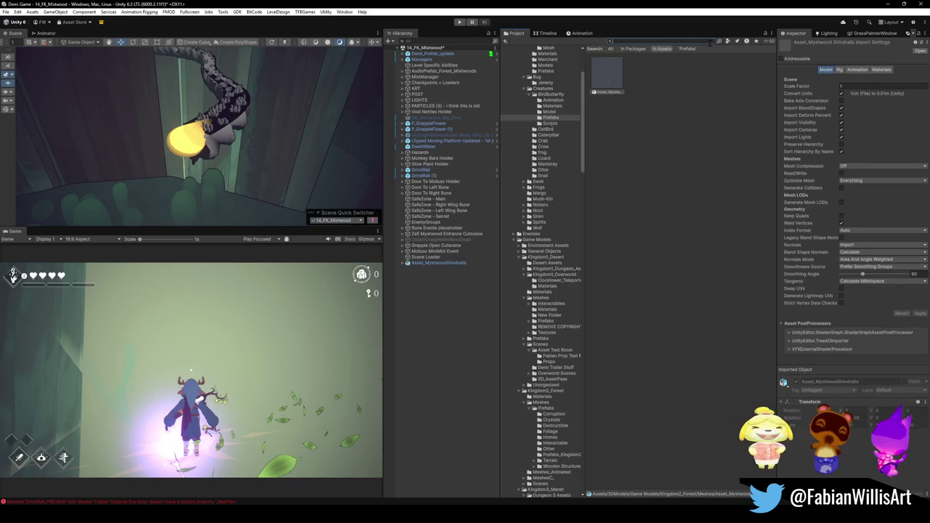
Step: Open the Kingdom2_Forest Meshes folder, recheck the exported file, and select the imported GrindRailPivot mesh
left_click(711, 41)
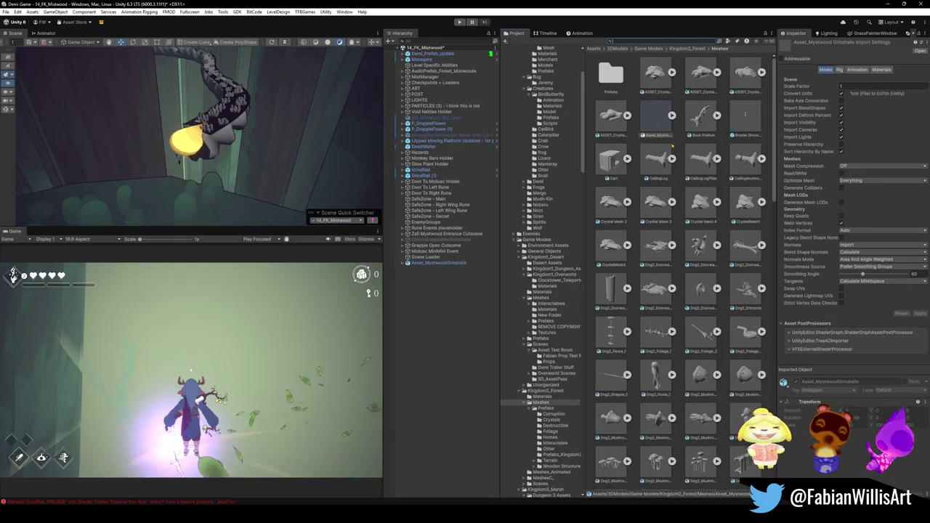
scroll(675, 338, "down", 10)
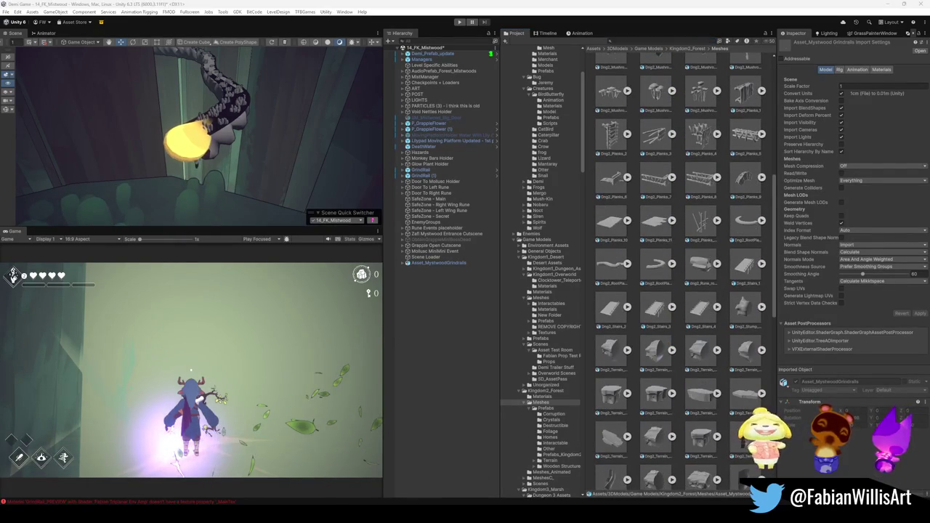
mouse_move(370, 514)
left_click(392, 481)
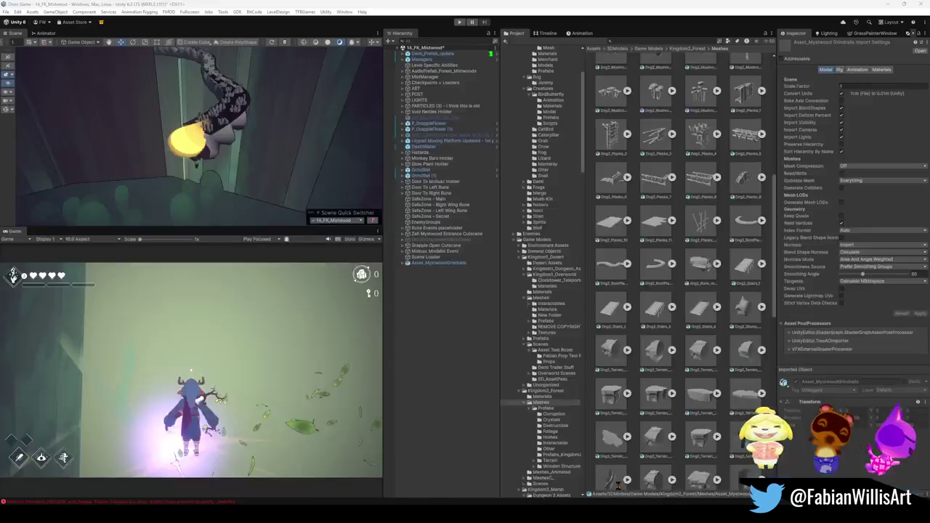
scroll(679, 276, "down", 4)
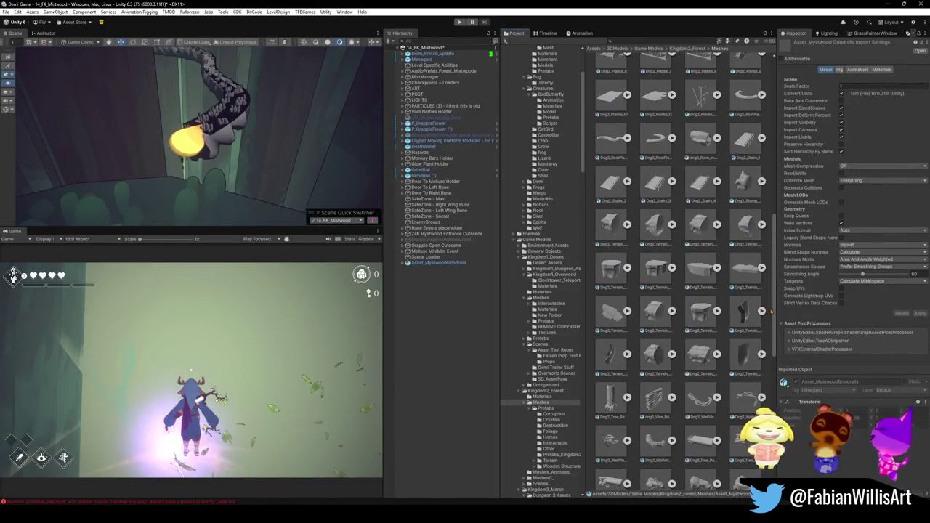
scroll(771, 312, "down", 5)
scroll(765, 399, "up", 1)
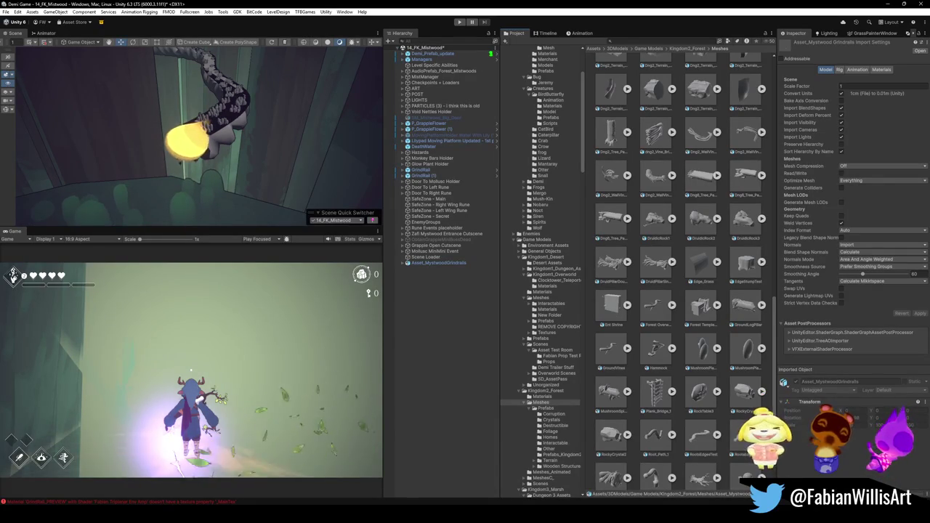
left_click(369, 494)
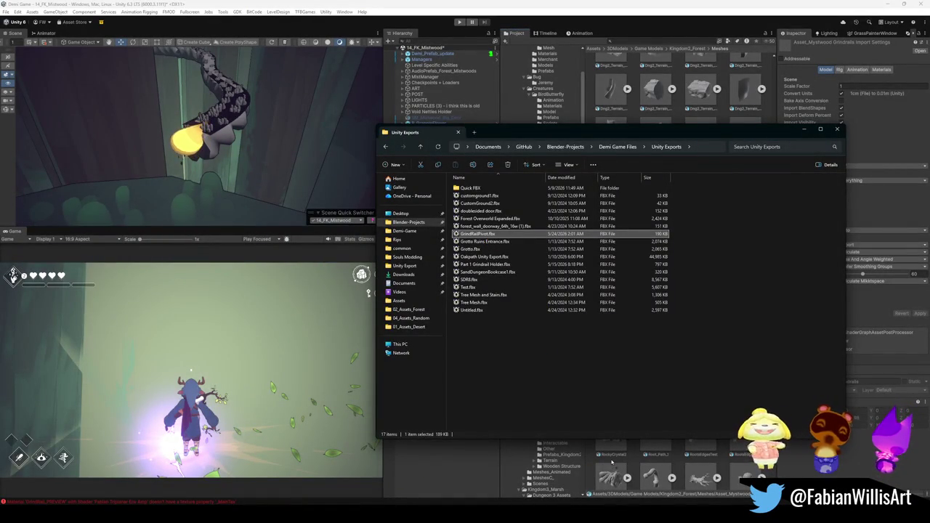
left_click(632, 453)
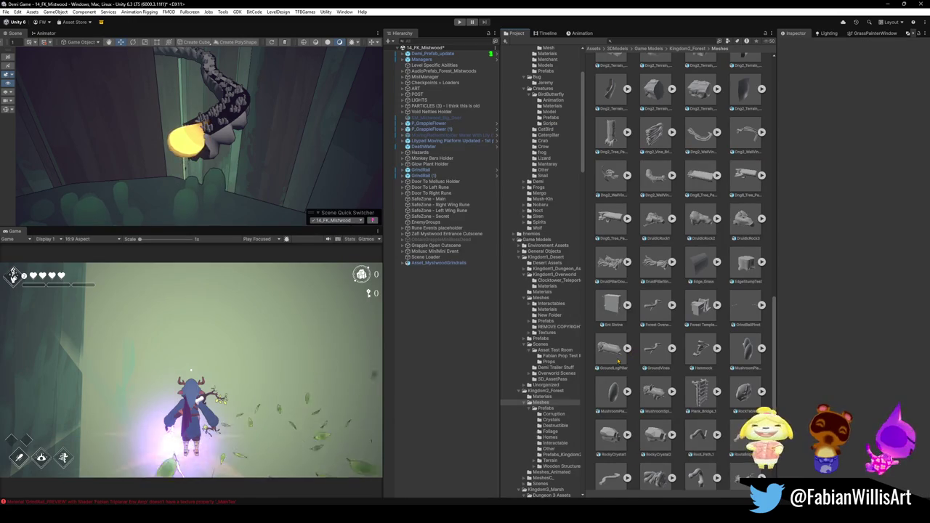
left_click(743, 314)
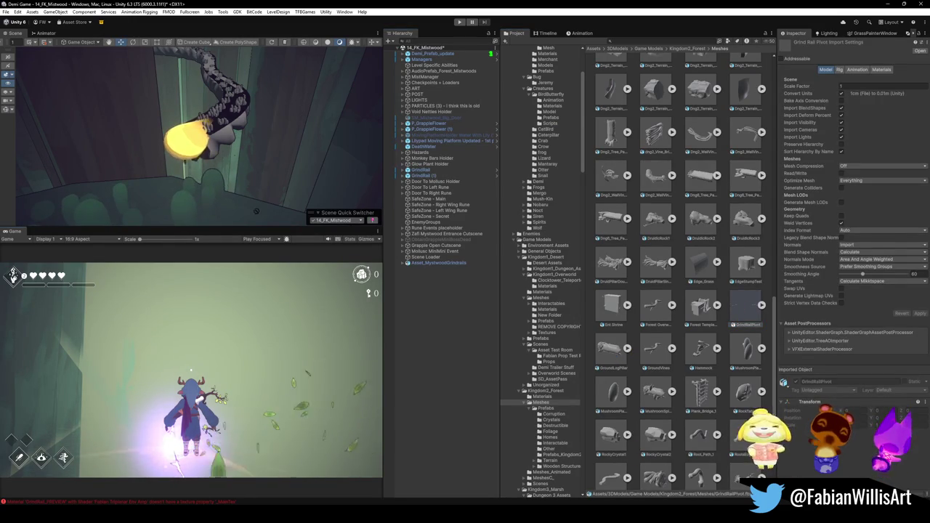
Step: Drop a GrindRailPivot object into the scene near the vine's base and inspect it
left_click_drag(181, 210, 175, 211)
scroll(278, 172, "up", 5)
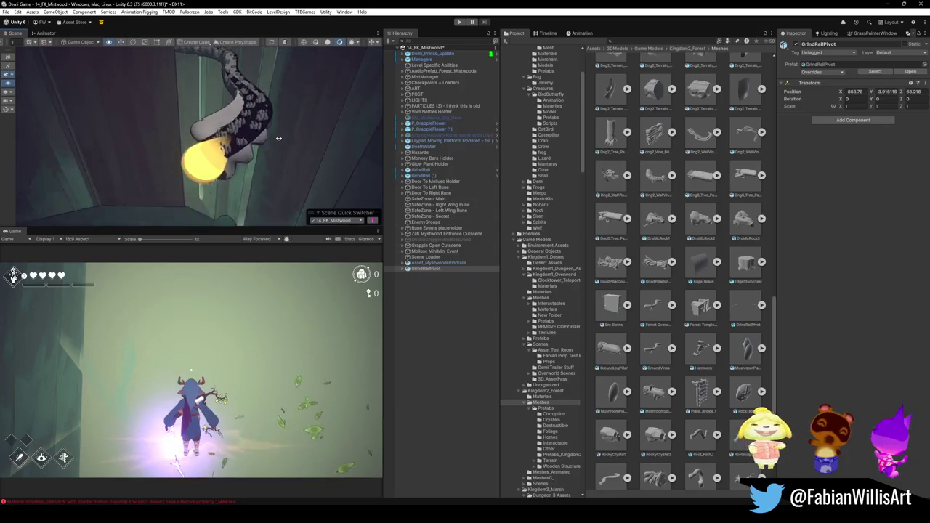
scroll(279, 174, "up", 2)
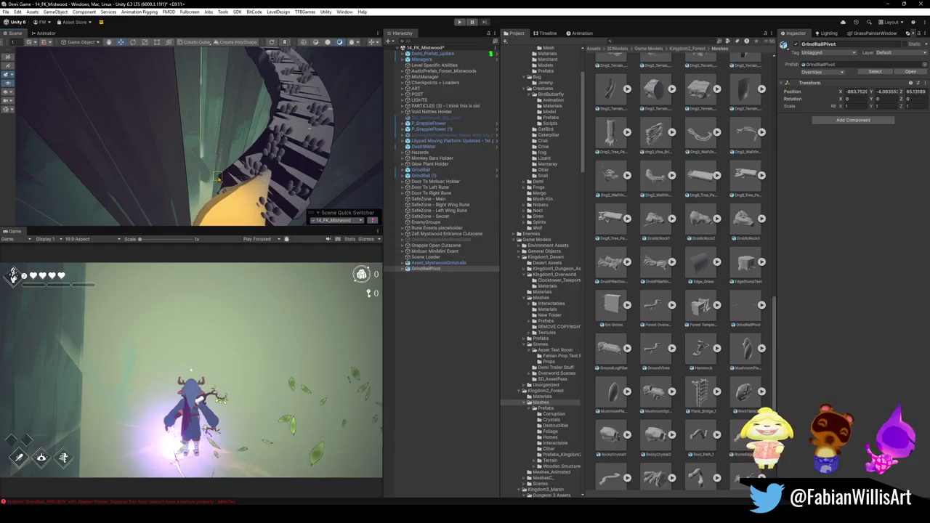
left_click_drag(288, 156, 277, 131)
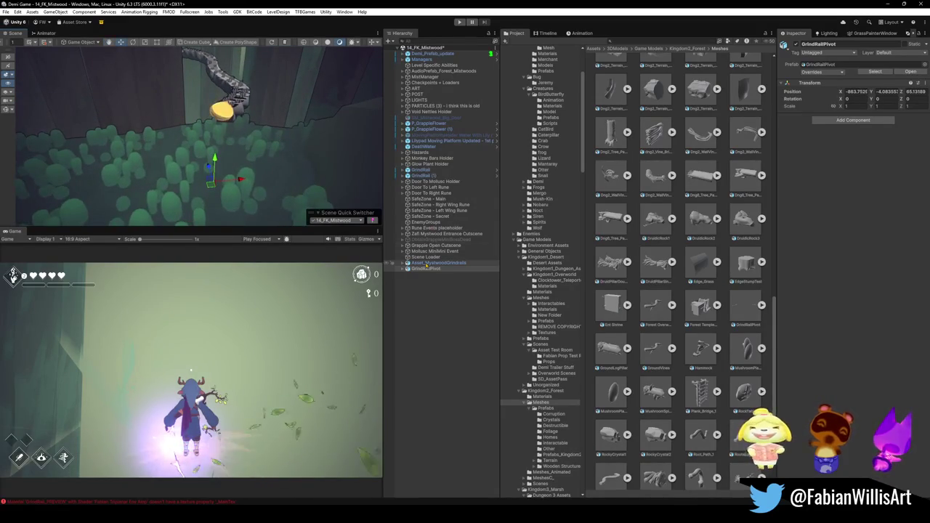
left_click(428, 263)
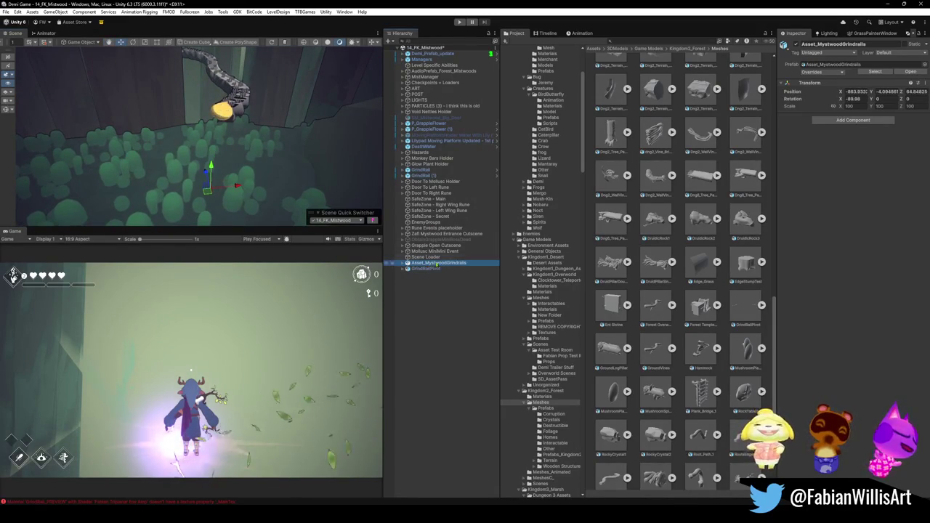
right_click(800, 83)
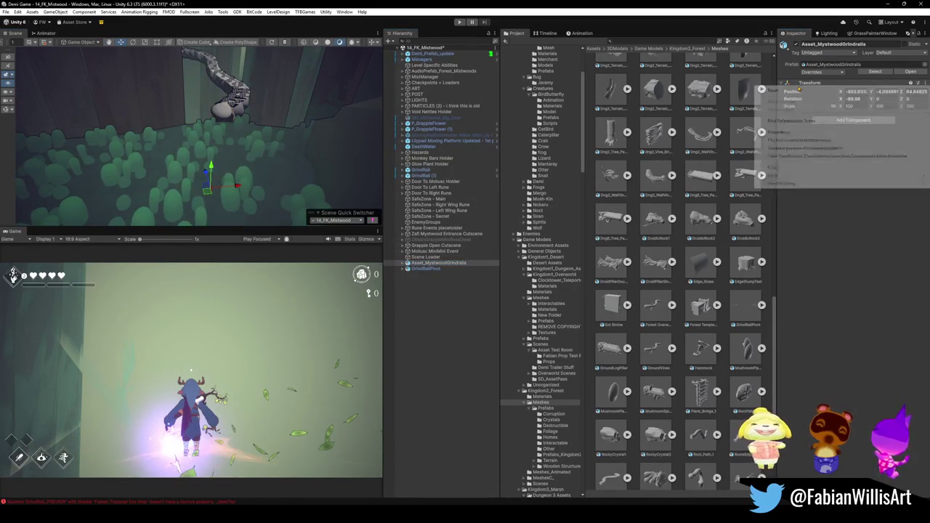
mouse_move(774, 167)
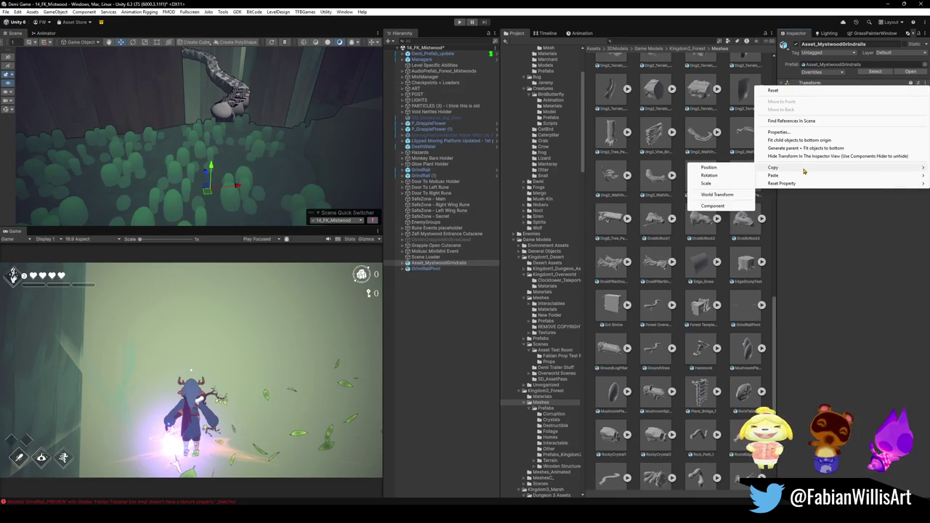
left_click(713, 205)
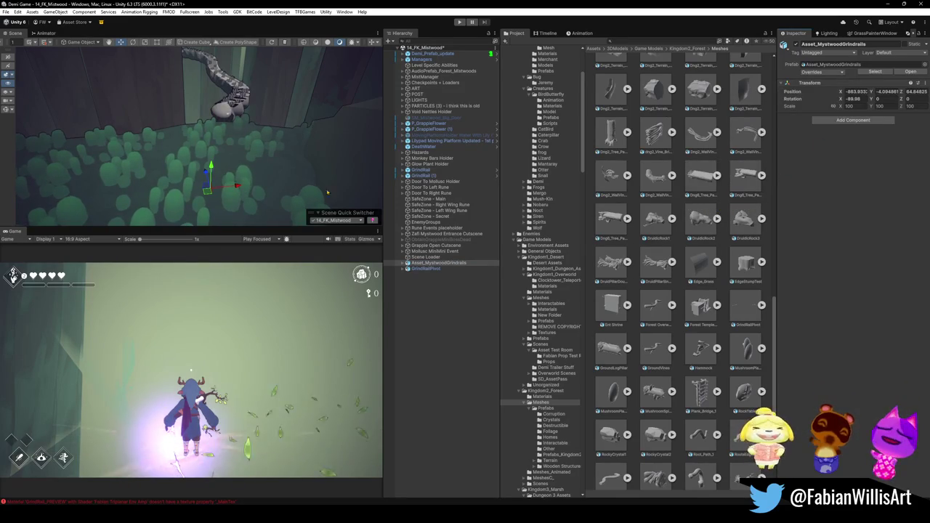
left_click(427, 269)
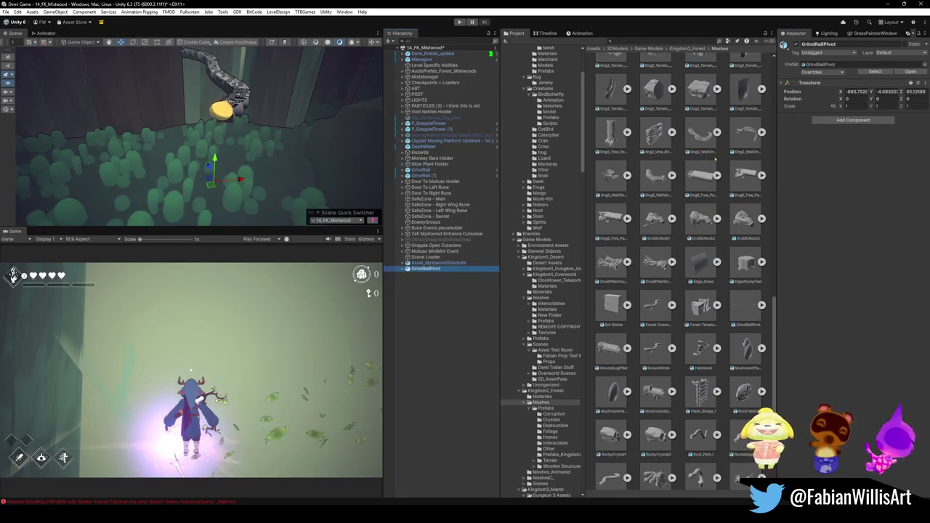
right_click(804, 86)
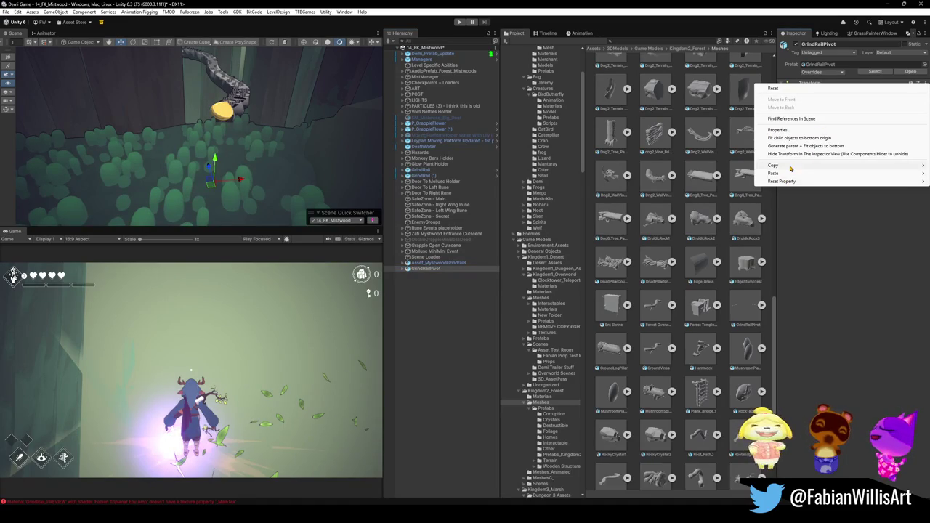
mouse_move(796, 167)
left_click(720, 204)
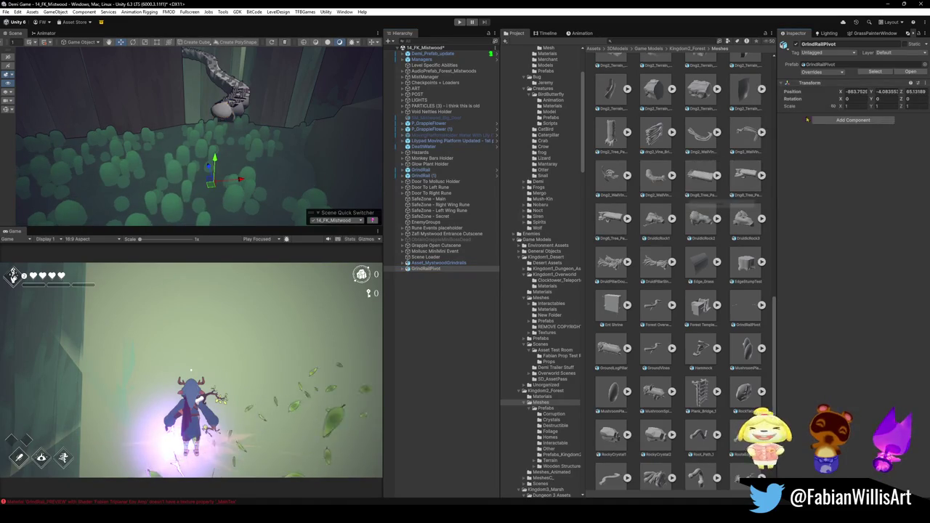
left_click(441, 263)
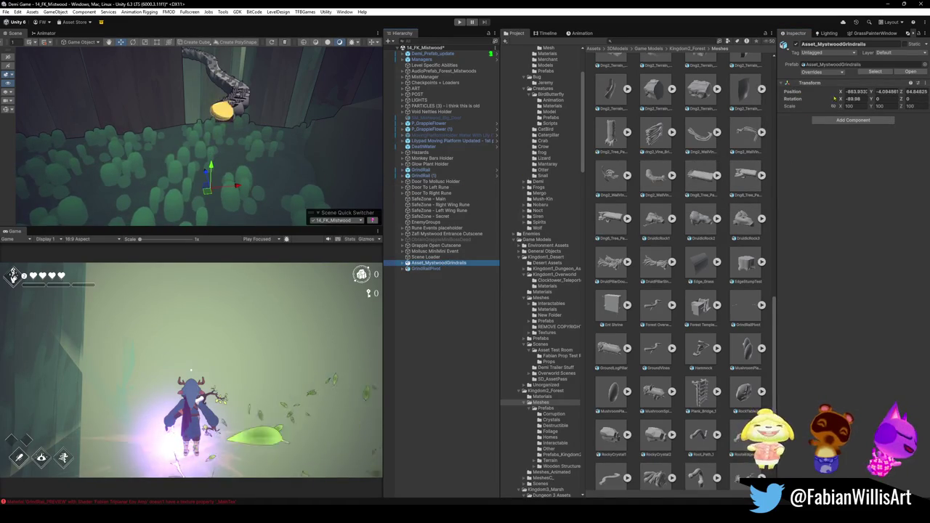
right_click(814, 85)
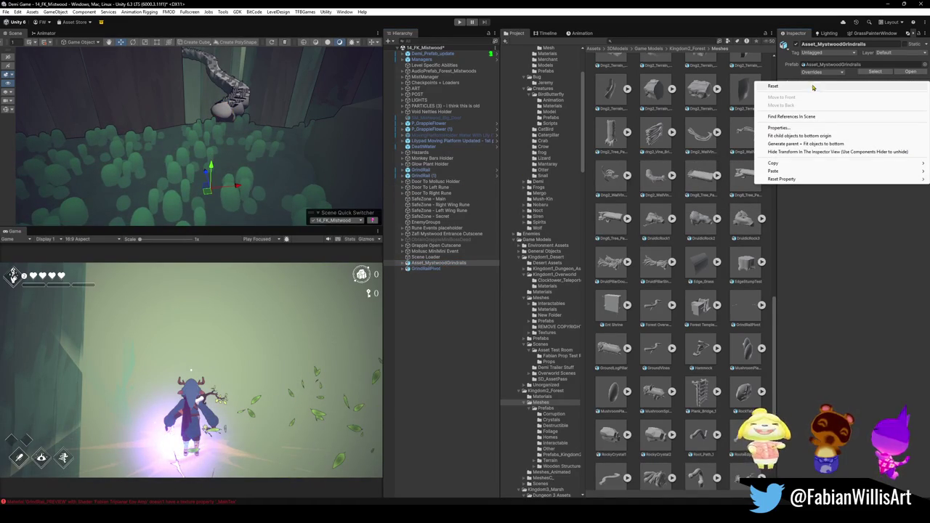
mouse_move(774, 170)
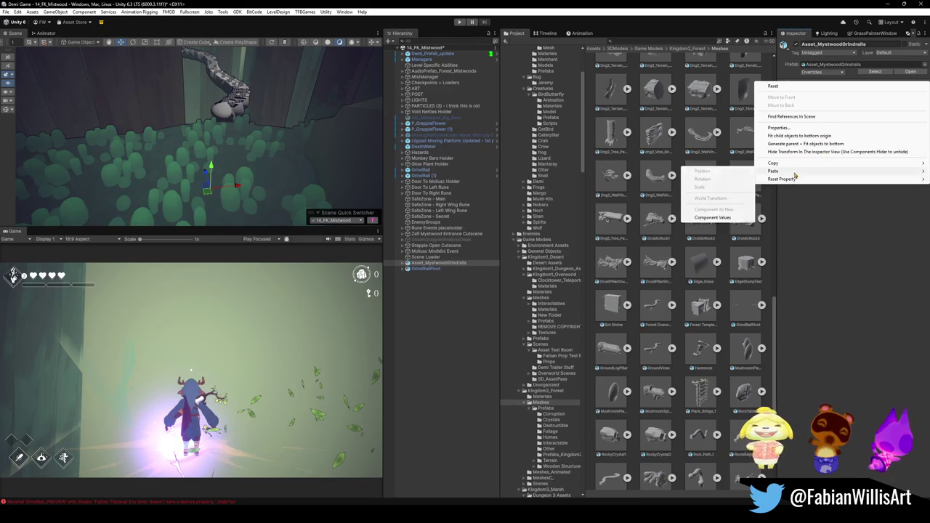
left_click(710, 219)
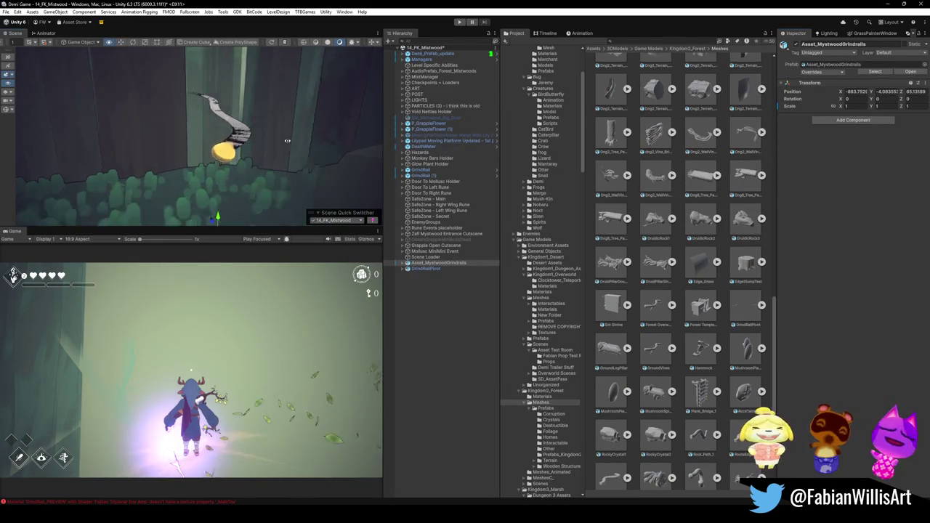
left_click_drag(299, 173, 313, 179)
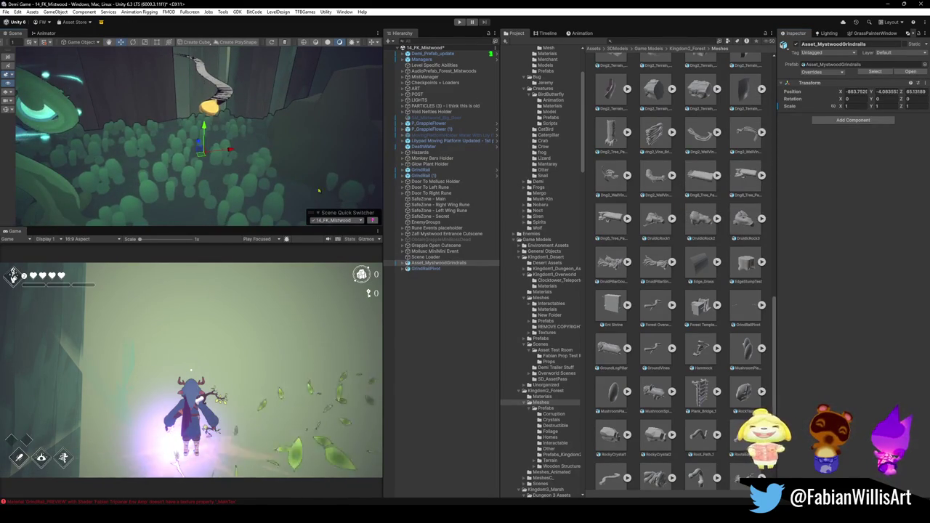
left_click(426, 269)
left_click(436, 263)
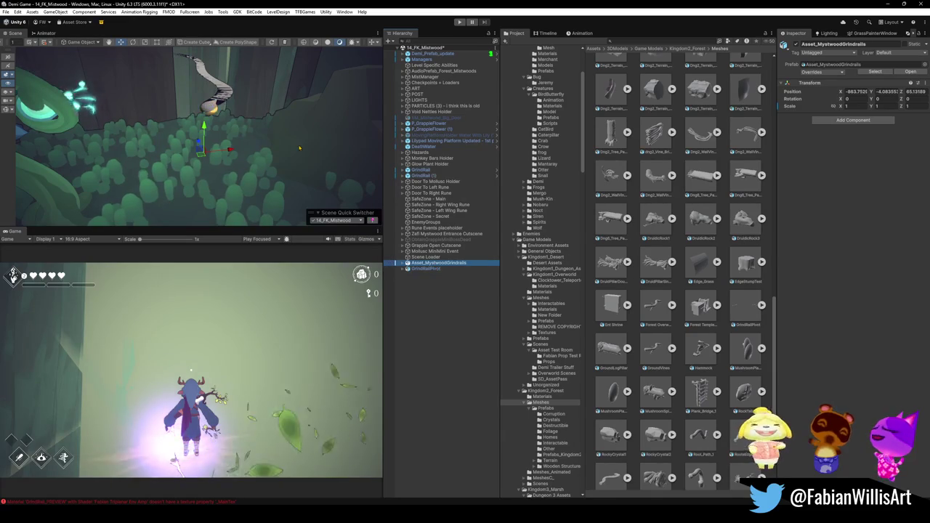
key("f")
left_click(420, 269)
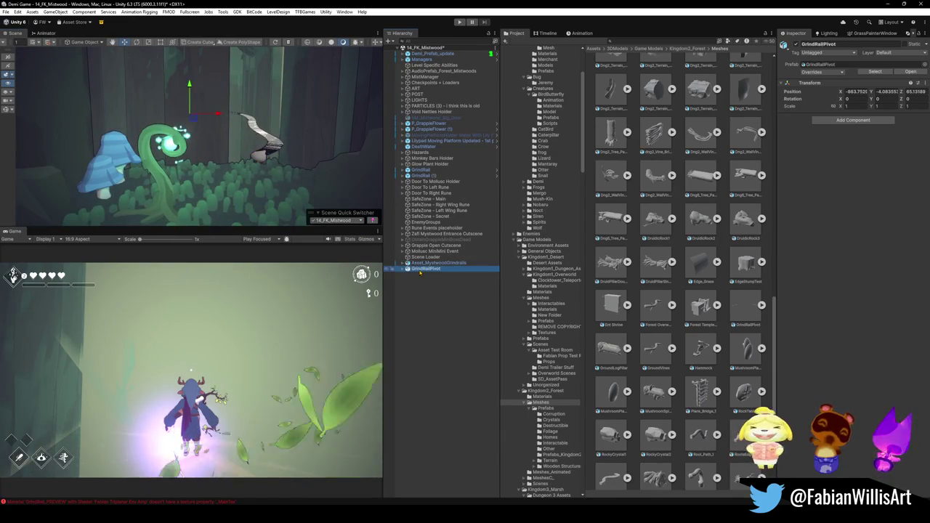
Step: Select Asset_MystwoodGrindrails and slide it along the X axis toward the rail
mouse_move(320, 182)
left_mouse_down()
mouse_move(258, 150)
mouse_move(470, 268)
left_mouse_up()
left_click(434, 263)
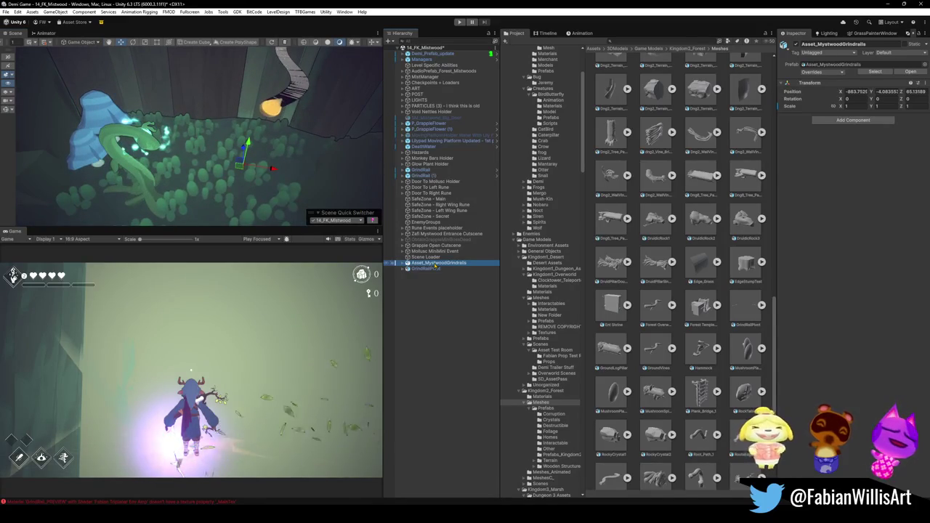
mouse_move(273, 168)
left_mouse_down()
mouse_move(367, 149)
mouse_move(302, 120)
left_mouse_up()
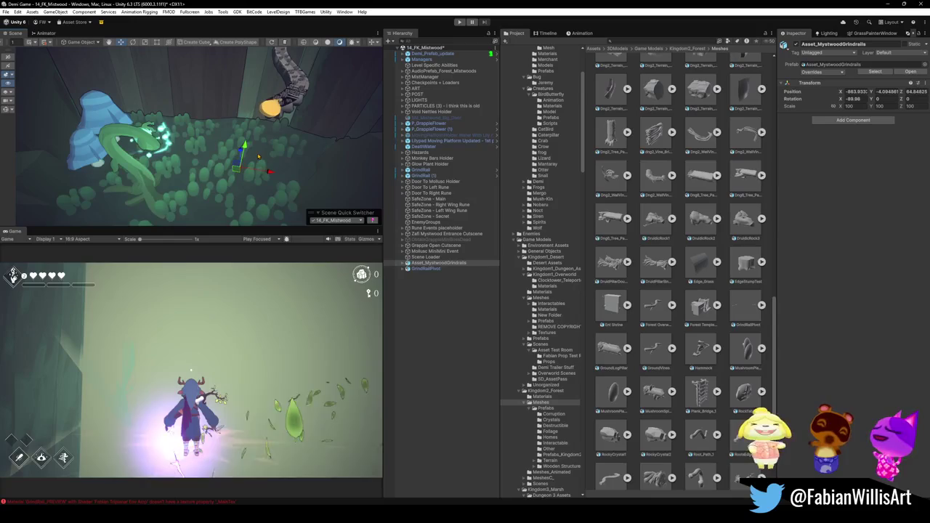
Step: Copy GrindRailPivot's position (-863.7525, -4.083552, 65.13189) onto Asset_MystwoodGrindrails
left_click(431, 269)
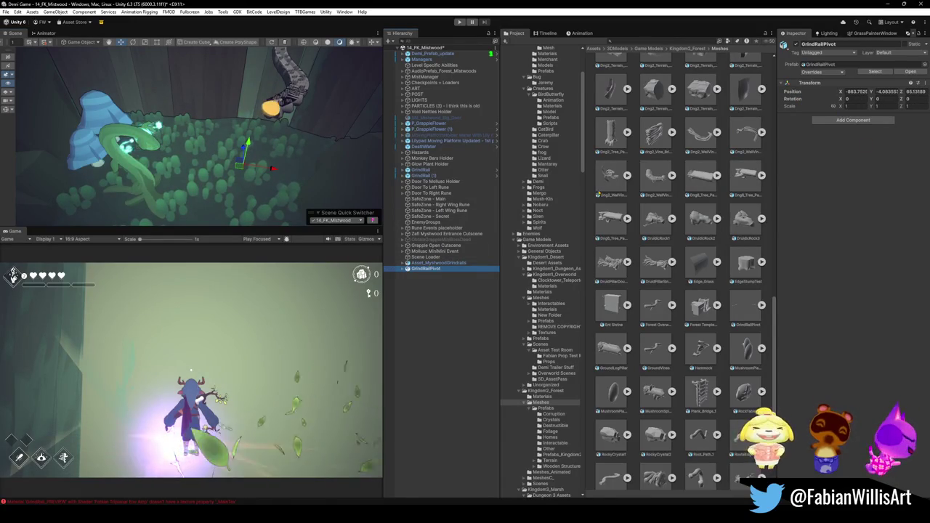
right_click(790, 92)
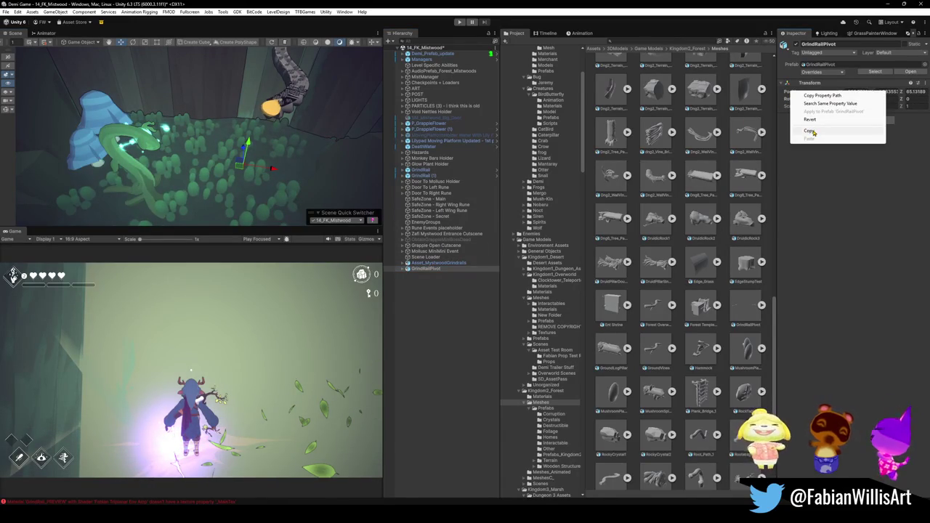
left_click(811, 131)
left_click(436, 263)
right_click(799, 91)
left_click(832, 142)
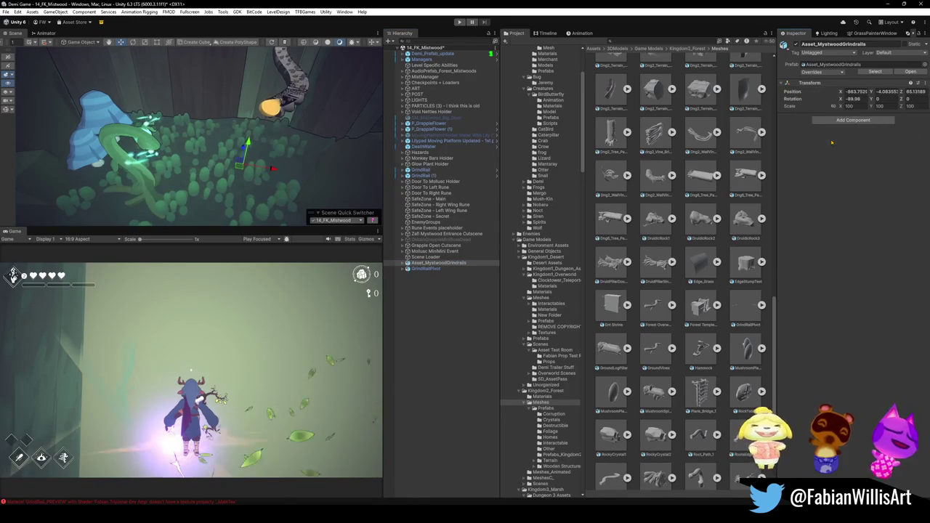
key("ctrl+z")
type("grind")
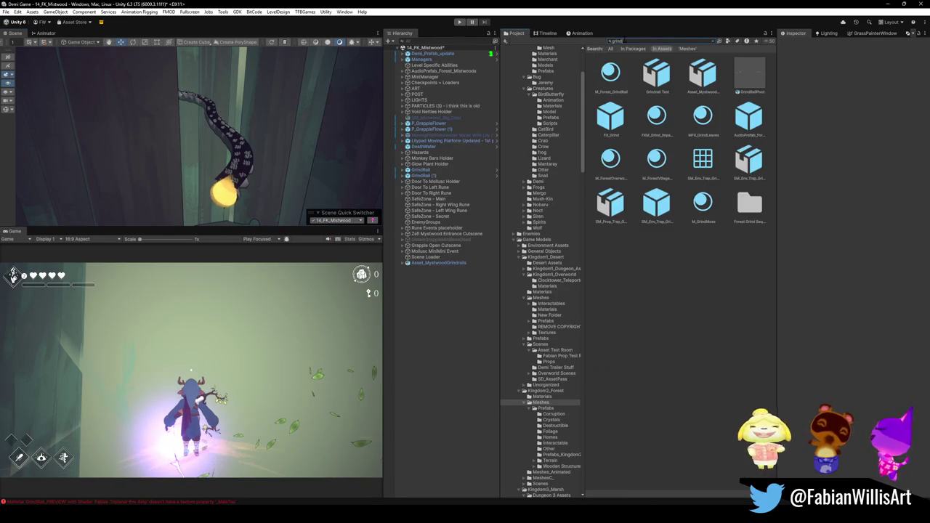
Step: Apply the M_GrindMoss material to the rail mesh and review its settings
mouse_move(627, 80)
left_mouse_down()
mouse_move(225, 160)
mouse_move(234, 172)
mouse_move(218, 148)
mouse_move(256, 142)
left_mouse_up()
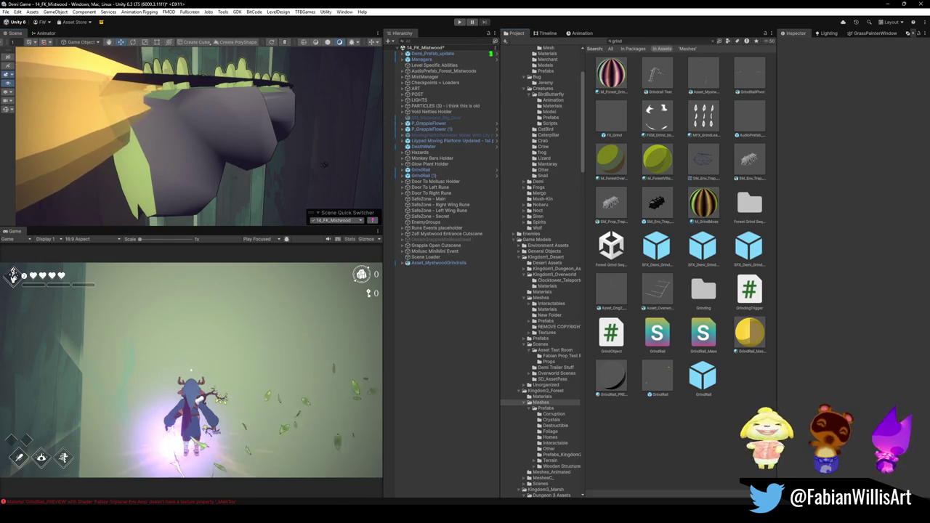
left_click_drag(256, 142, 261, 148)
left_click(692, 213)
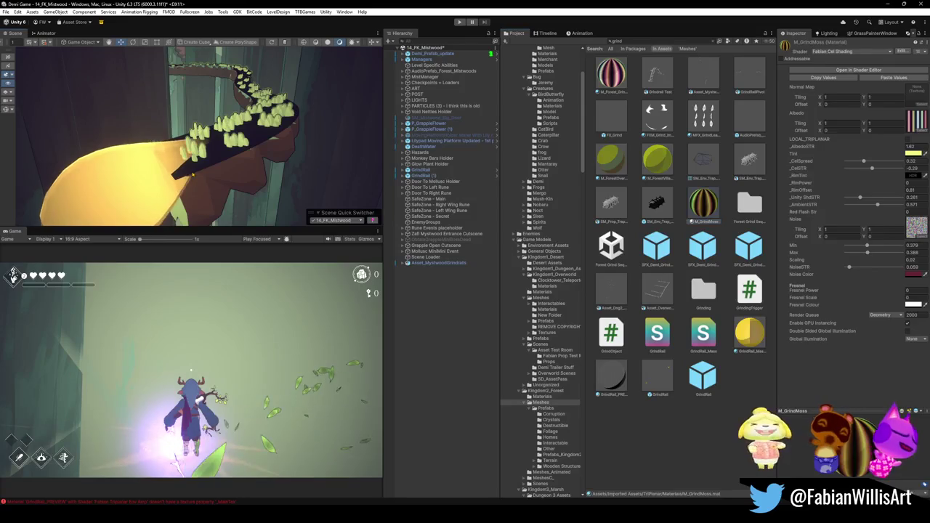
Step: Under the first GrindRail, disable the EndOne and EndTwo cap objects
left_click(192, 175)
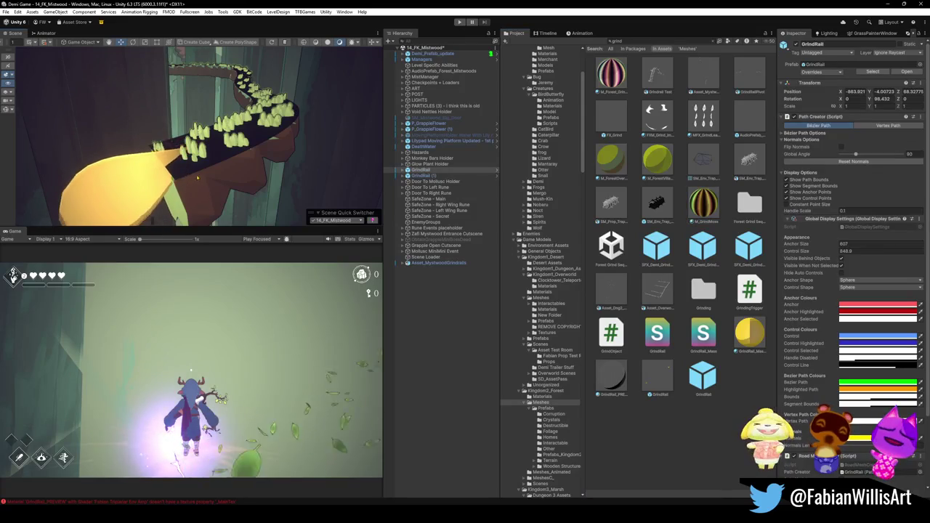
left_click(403, 170)
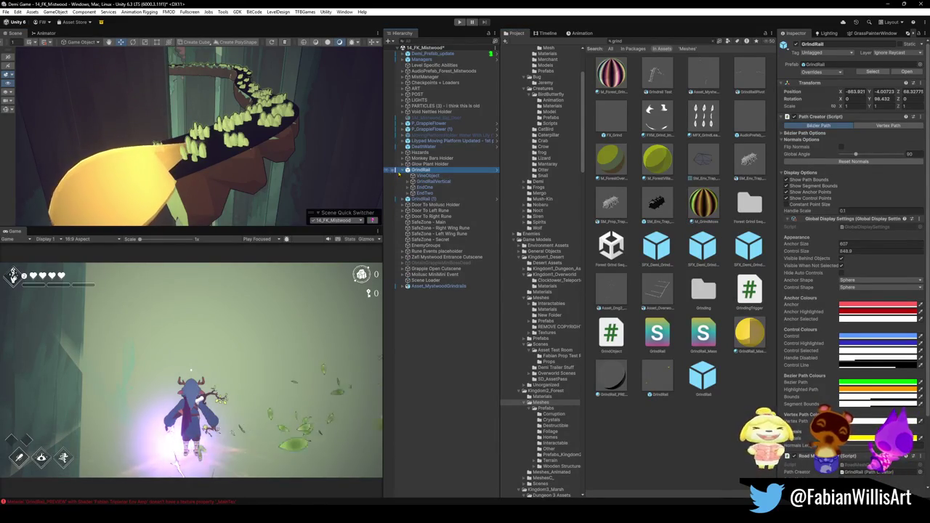
left_click_drag(87, 186, 168, 178)
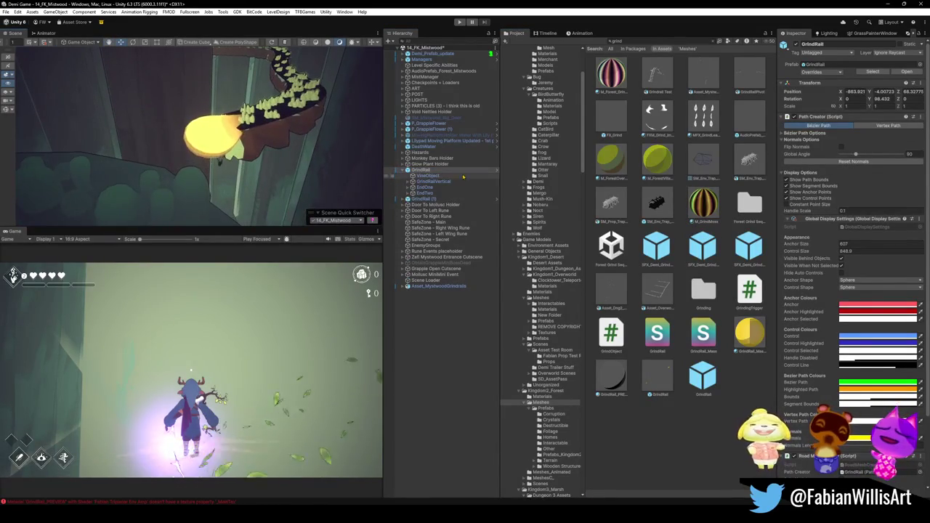
left_click(428, 176)
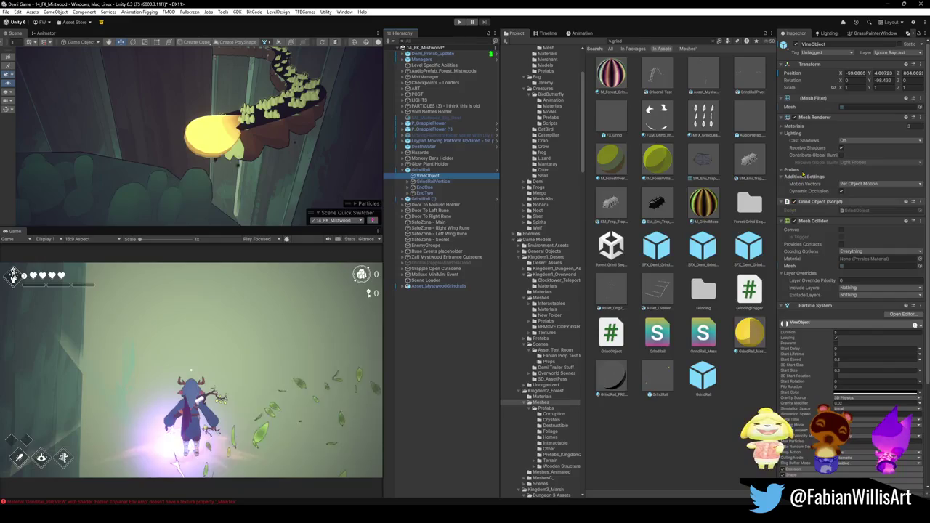
left_click(794, 118)
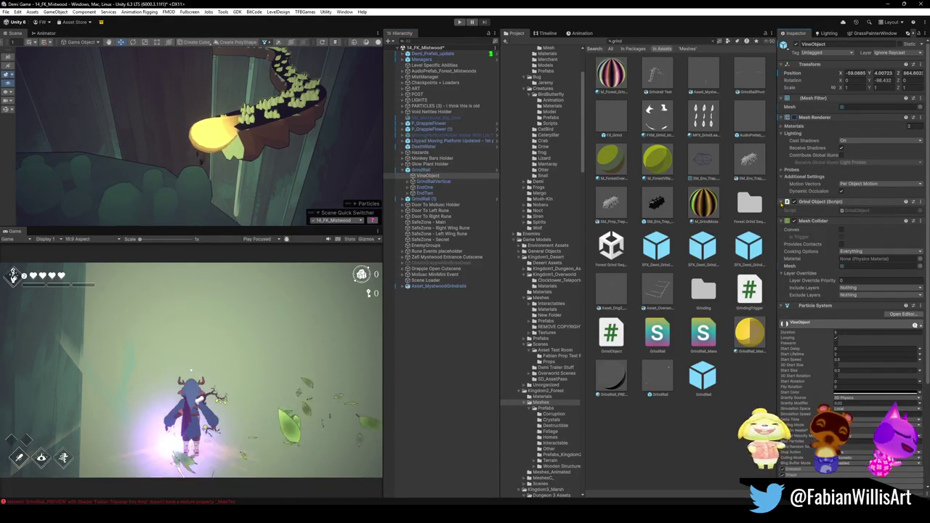
left_click(435, 181)
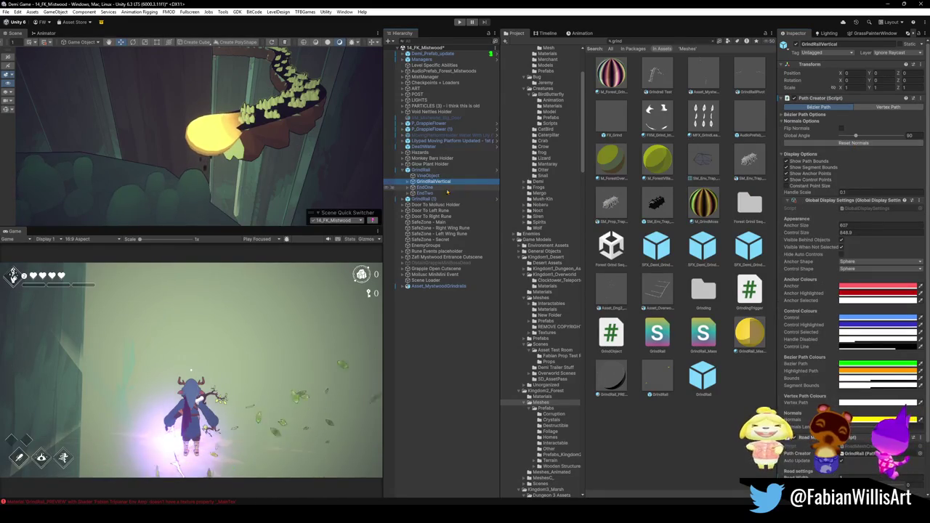
left_click(407, 181)
left_click(433, 187)
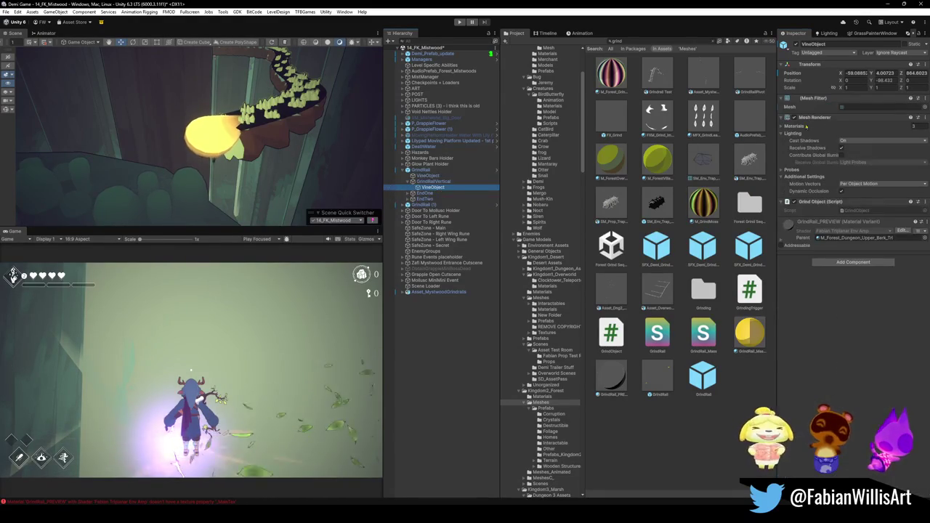
key("f")
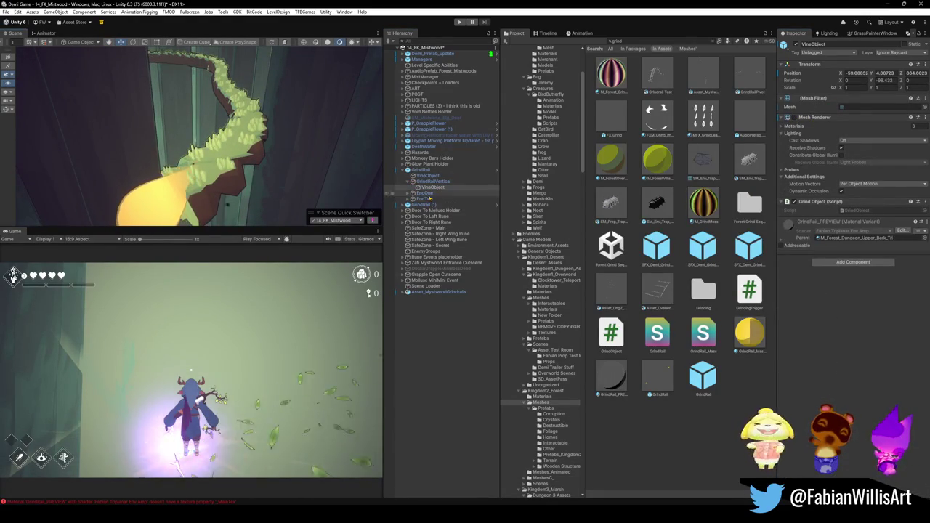
left_click(426, 192)
left_click(425, 198, "shift")
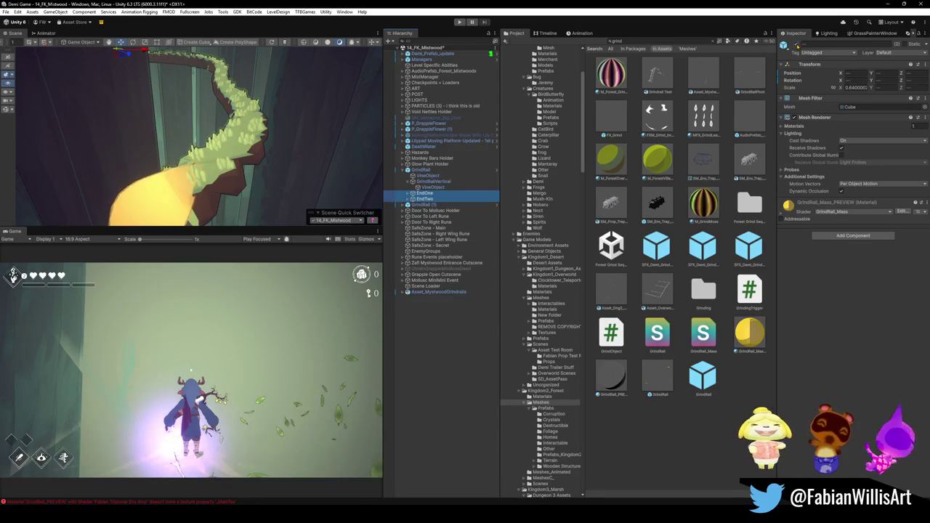
left_click(794, 44)
Step: Disable the EndOne and EndTwo caps under GrindRail (1) as well, then clear the selection
left_click(402, 205)
left_click(427, 210)
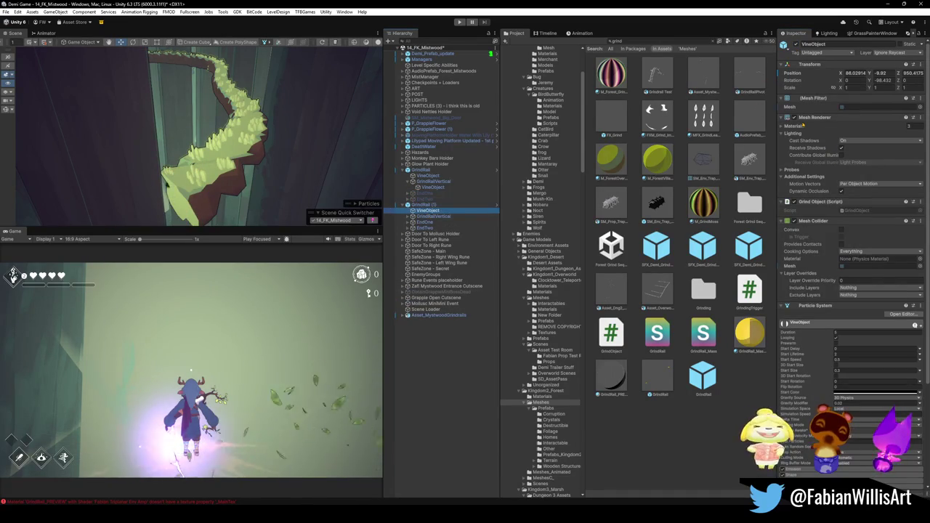
left_click(407, 216)
left_click(432, 222)
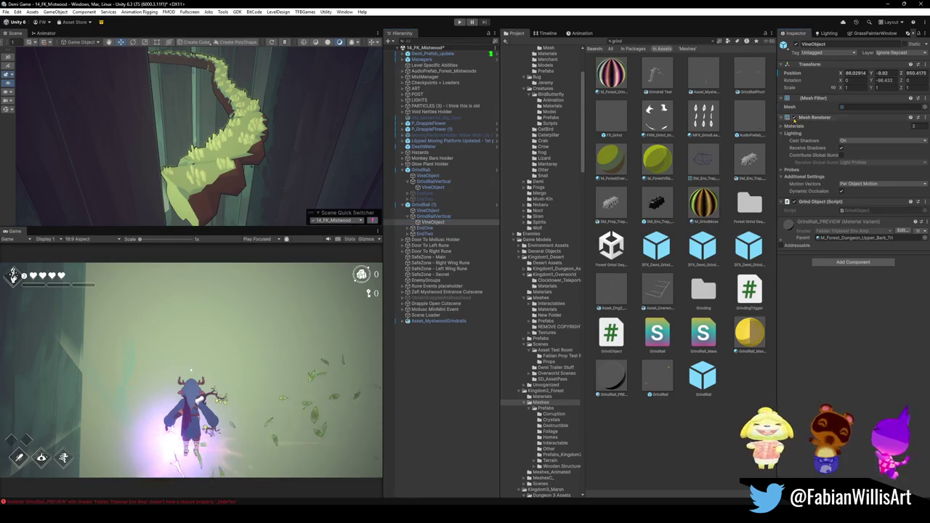
left_click(425, 227)
left_click(424, 234, "shift")
left_click(784, 44)
left_click(410, 391)
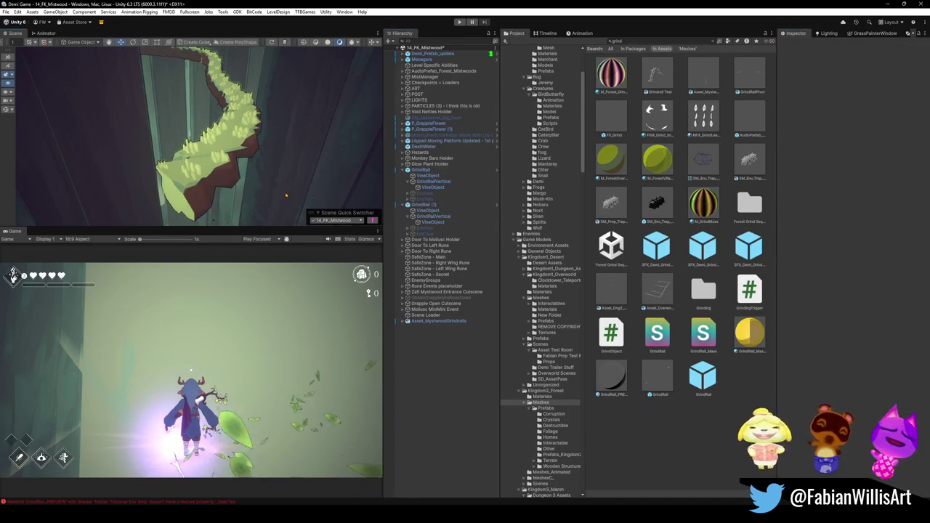
scroll(264, 151, "up", 6)
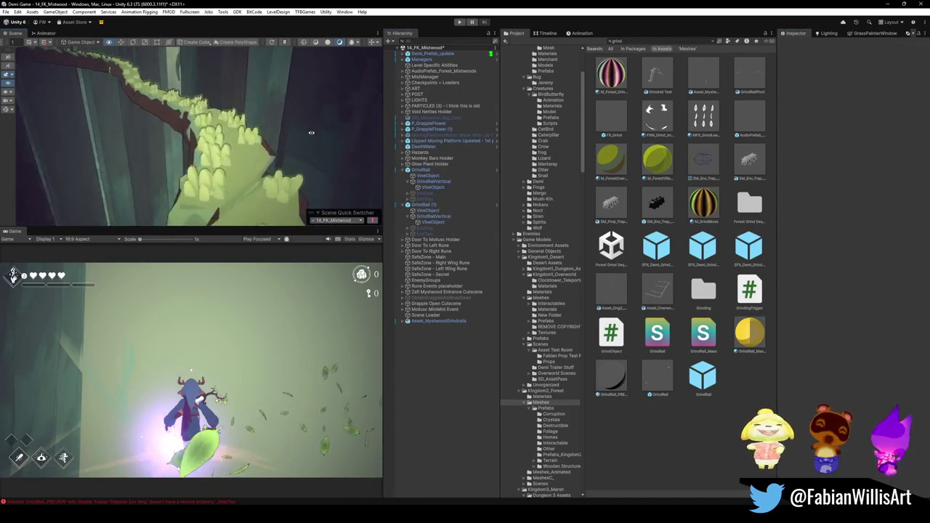
mouse_move(264, 151)
left_mouse_down()
mouse_move(353, 199)
mouse_move(238, 145)
mouse_move(233, 165)
mouse_move(176, 155)
mouse_move(251, 144)
mouse_move(261, 57)
left_mouse_up()
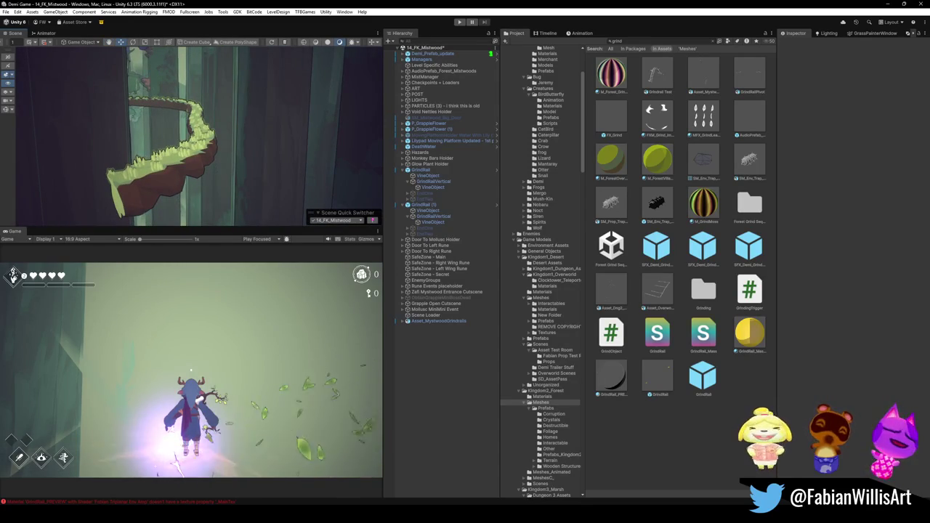
mouse_move(298, 124)
left_mouse_down()
mouse_move(238, 150)
mouse_move(257, 147)
left_mouse_up()
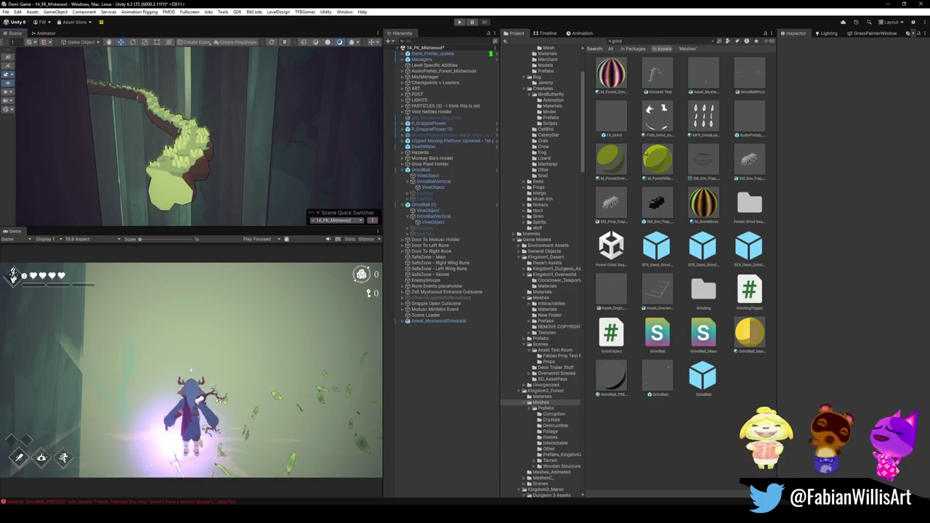
left_click(611, 73)
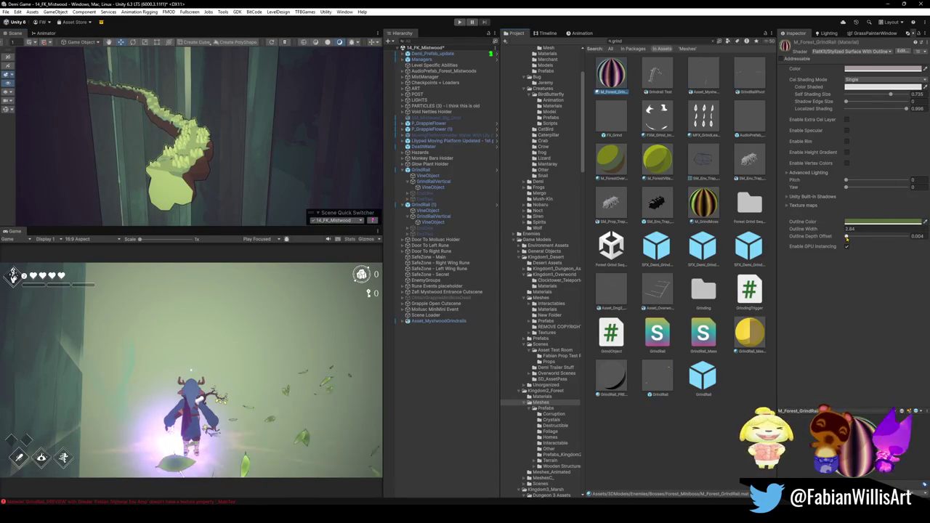
Step: Try the rail's Outline Depth Offset at 0.357, then set it back to 0.004
mouse_move(847, 237)
left_mouse_down()
mouse_move(895, 238)
mouse_move(854, 237)
left_mouse_up()
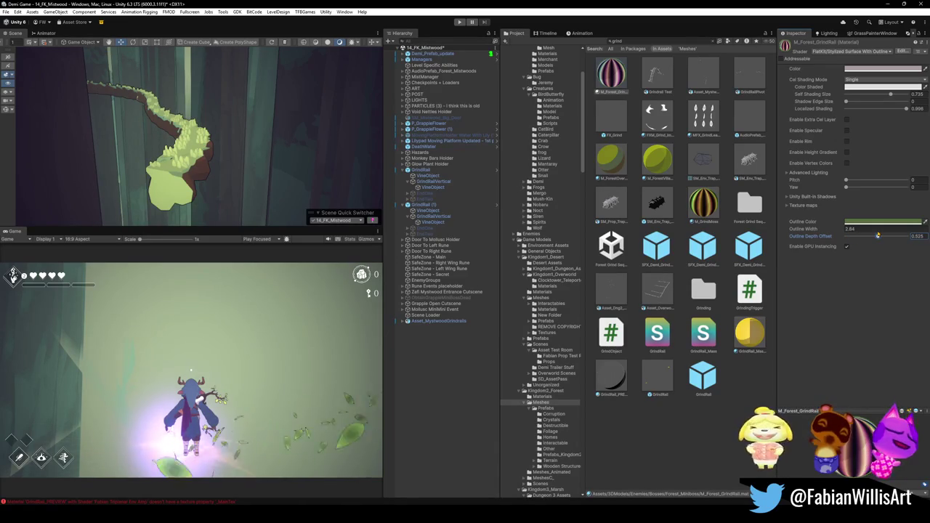
mouse_move(859, 237)
left_mouse_down()
mouse_move(845, 237)
mouse_move(873, 234)
mouse_move(810, 237)
mouse_move(829, 237)
left_mouse_up()
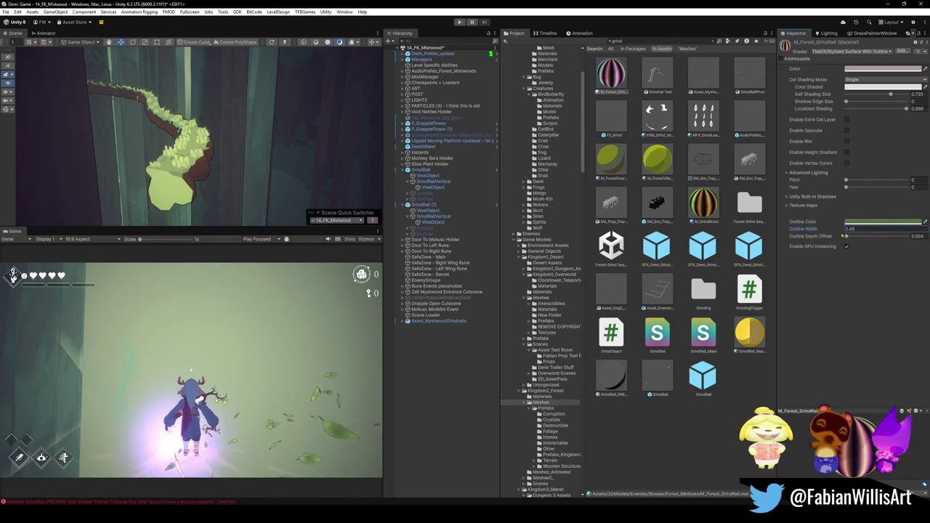
scroll(222, 151, "up", 10)
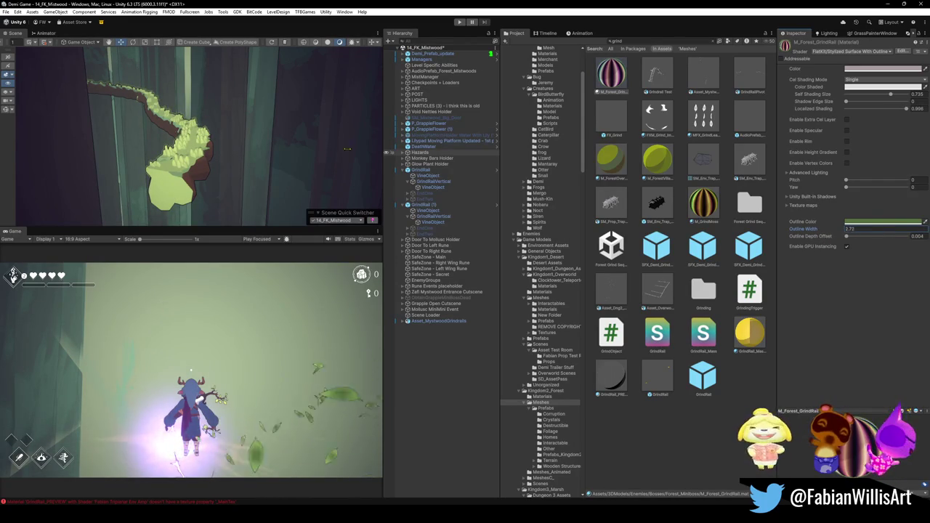
scroll(238, 115, "down", 10)
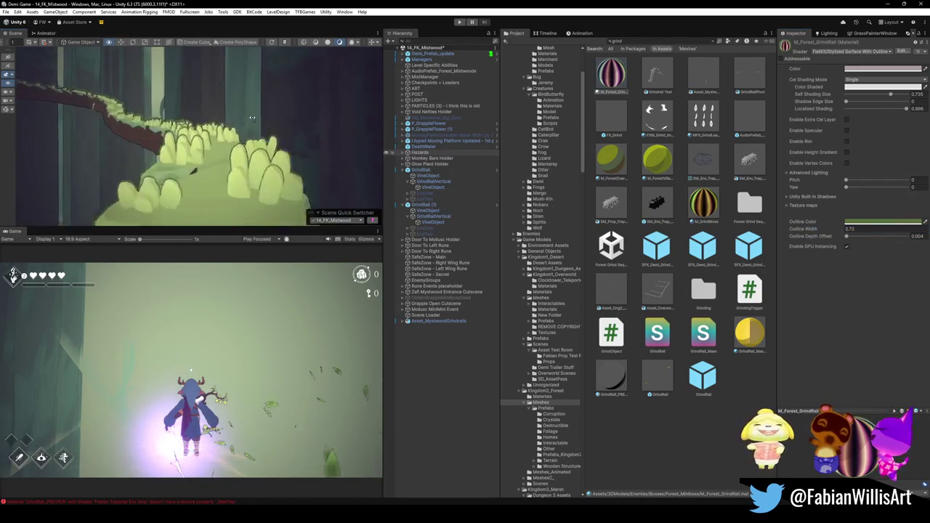
Step: Lower M_Forest_GrindRail's Self Shading Size from 0.735 to 0.236 to darken the vine
left_click_drag(252, 117, 227, 142)
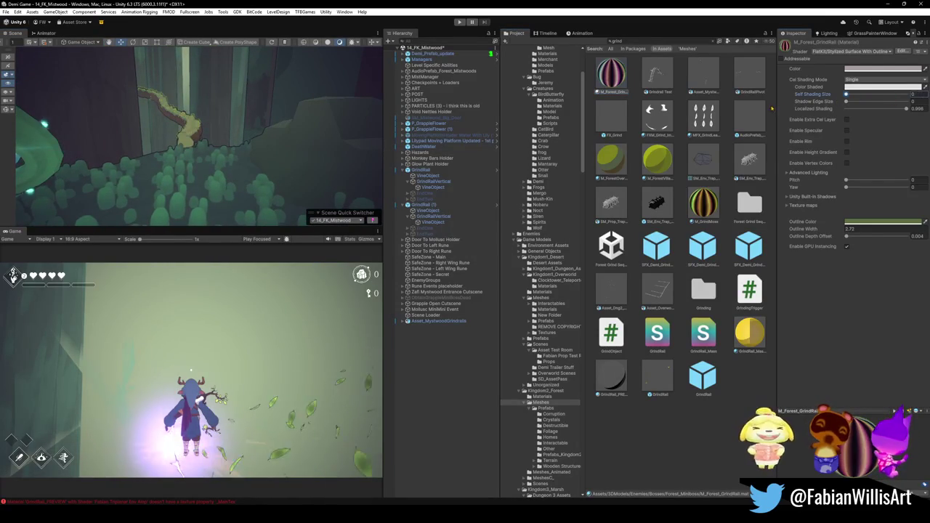
mouse_move(218, 125)
left_mouse_down()
mouse_move(208, 120)
mouse_move(217, 138)
left_mouse_up()
mouse_move(892, 95)
left_mouse_down()
mouse_move(859, 102)
mouse_move(877, 102)
left_mouse_up()
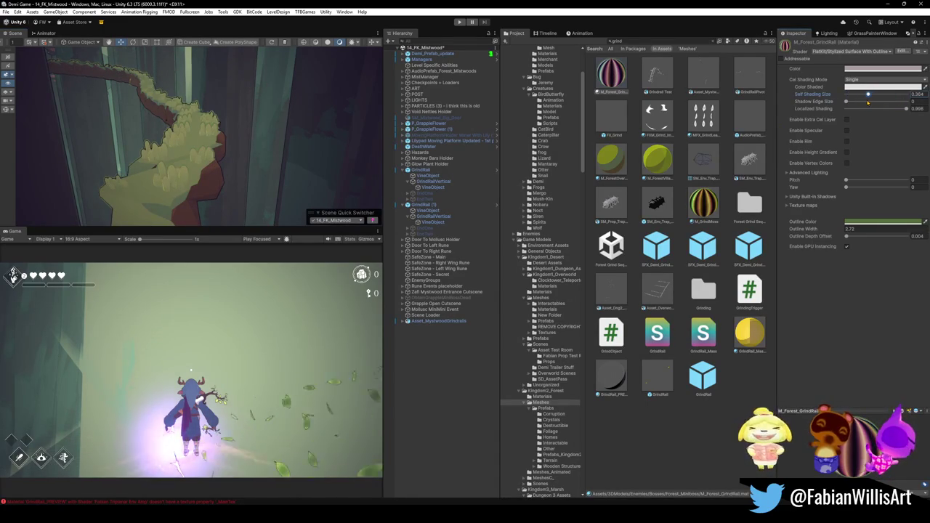
mouse_move(255, 109)
left_mouse_down()
mouse_move(264, 108)
mouse_move(259, 124)
left_mouse_up()
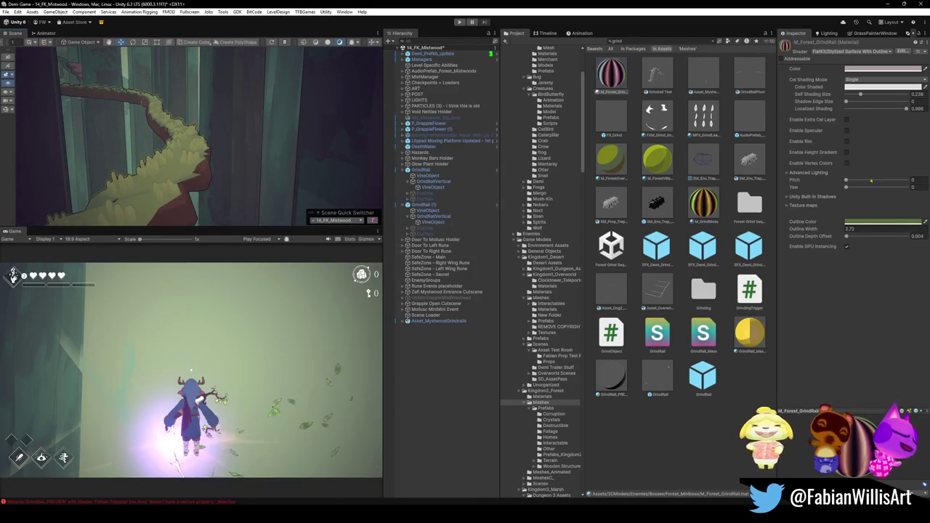
Step: Desaturate the rail material's base colour to a neutral light grey
left_click(872, 69)
left_click_drag(877, 125, 840, 121)
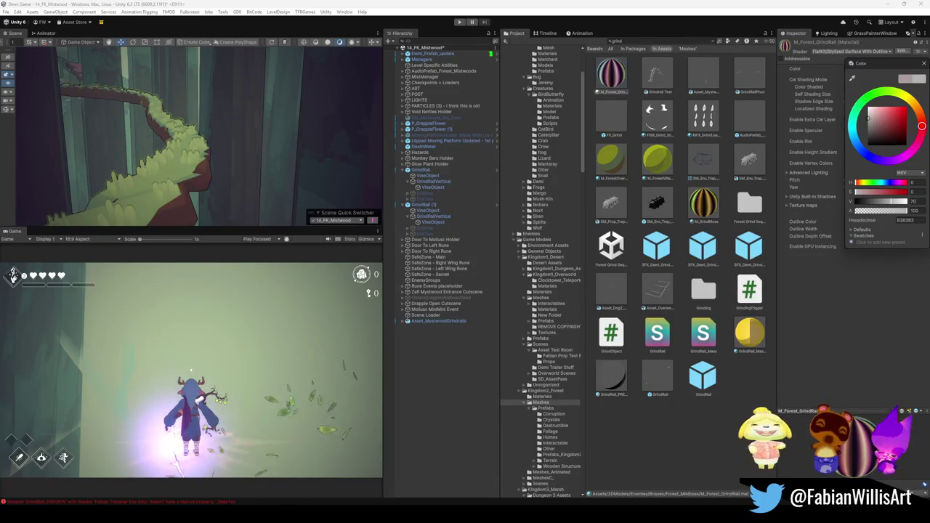
key("Escape")
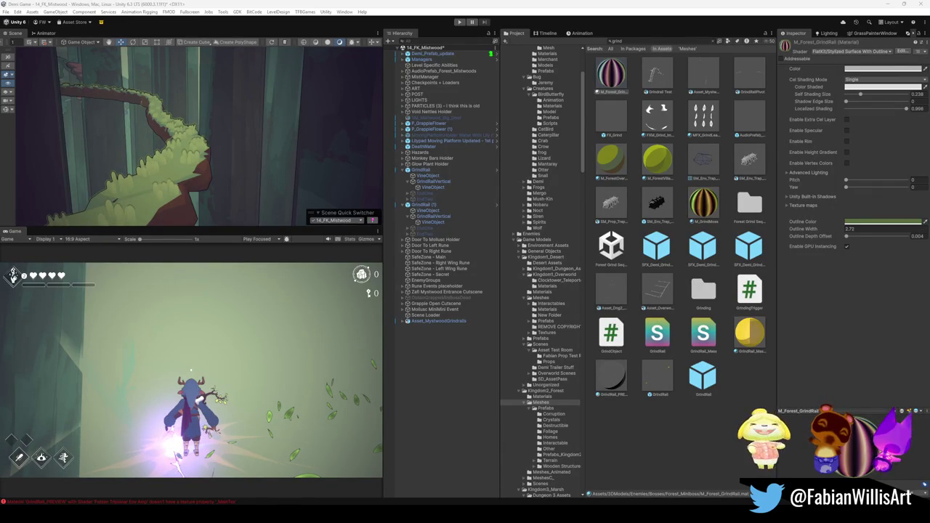
left_click_drag(227, 158, 324, 146)
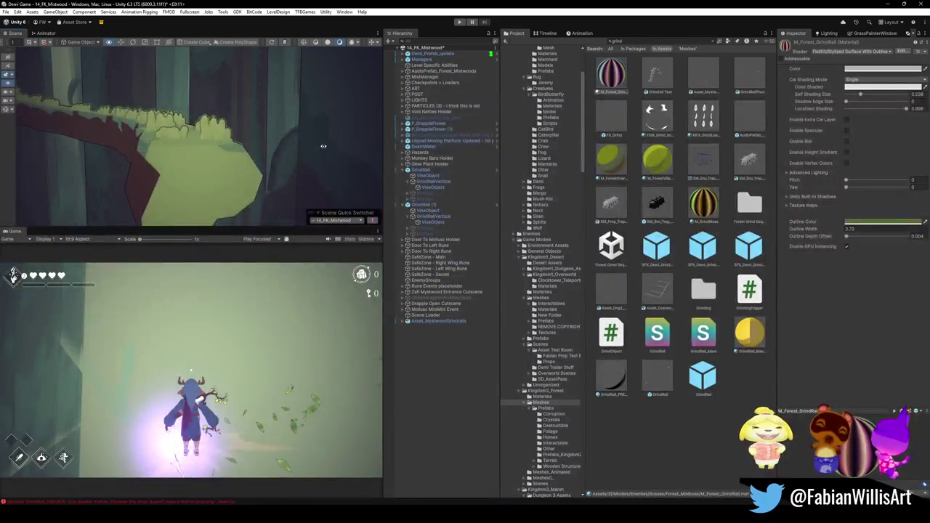
Step: Lower the rail's outline width slightly and raise Self Shading Size to 0.437
left_click(845, 230)
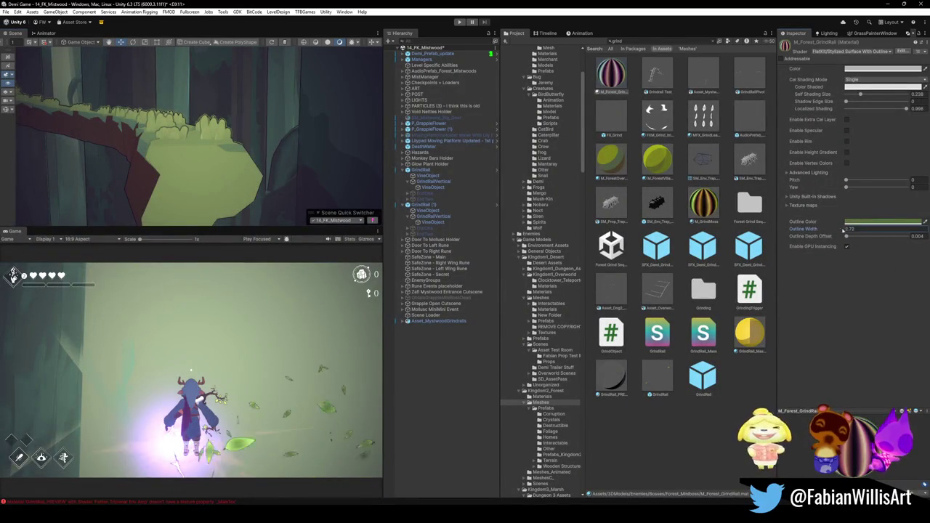
left_click_drag(840, 230, 822, 230)
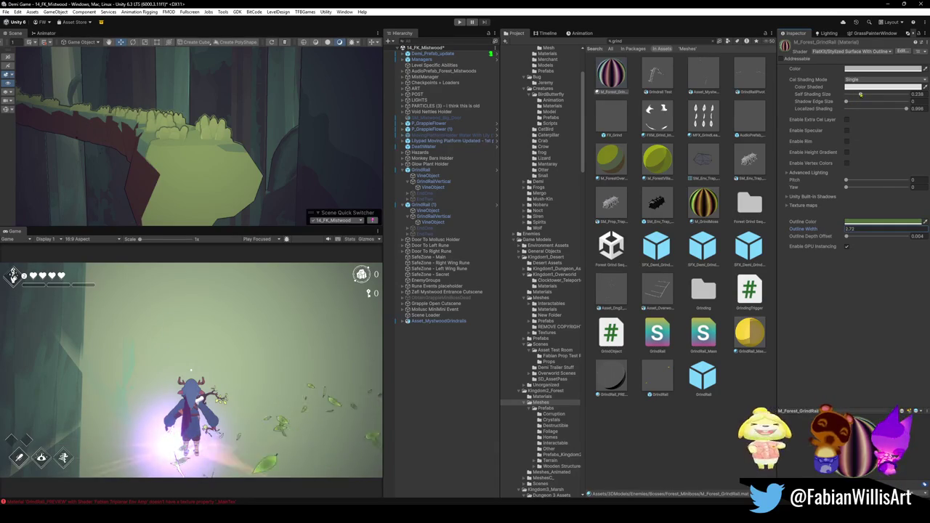
left_click(884, 68)
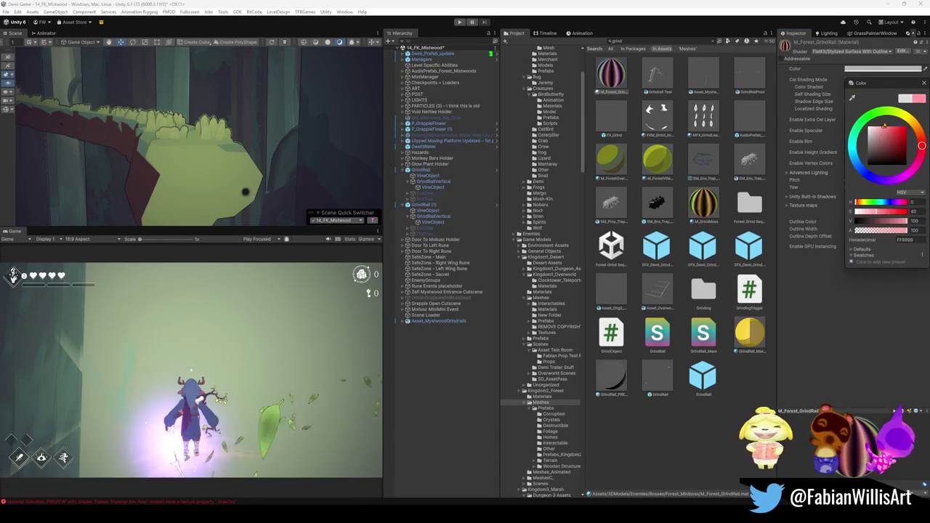
key("Escape")
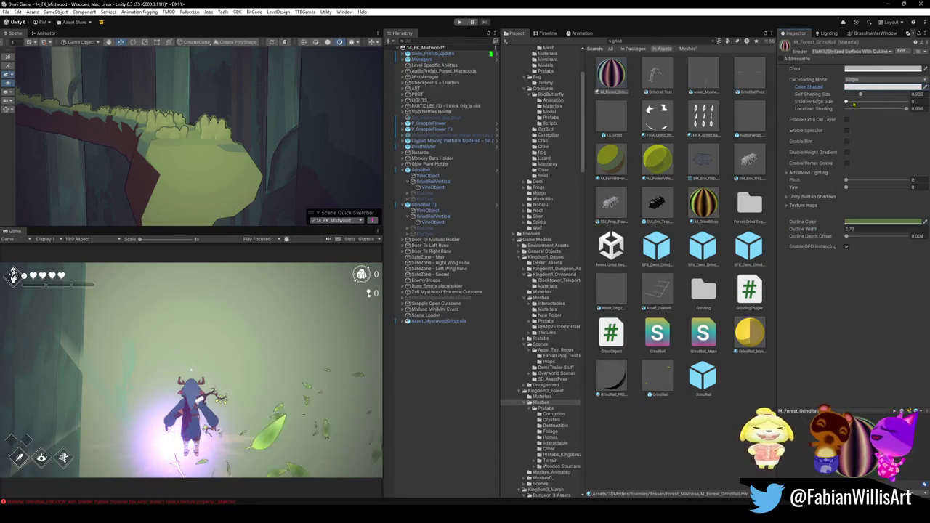
mouse_move(861, 95)
left_mouse_down()
mouse_move(888, 94)
mouse_move(874, 105)
left_mouse_up()
left_click_drag(247, 138, 277, 143)
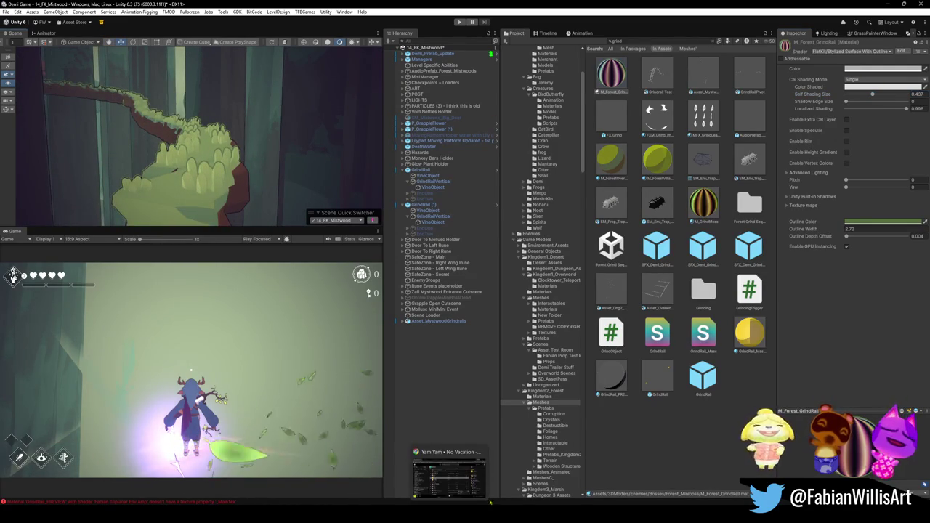
Step: In the Blender forest assets file, orbit under the vine tip and select Circle.011
mouse_move(602, 481)
left_click(652, 477)
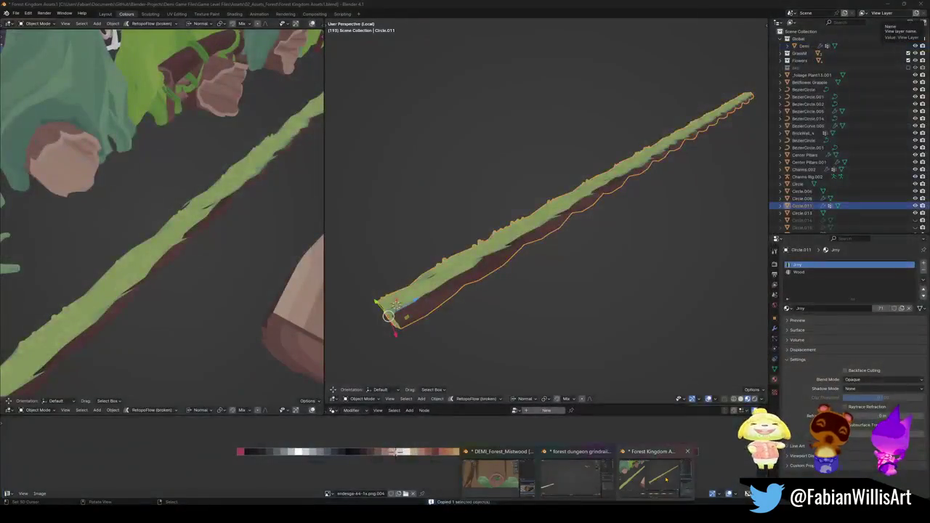
scroll(545, 250, "up", 10)
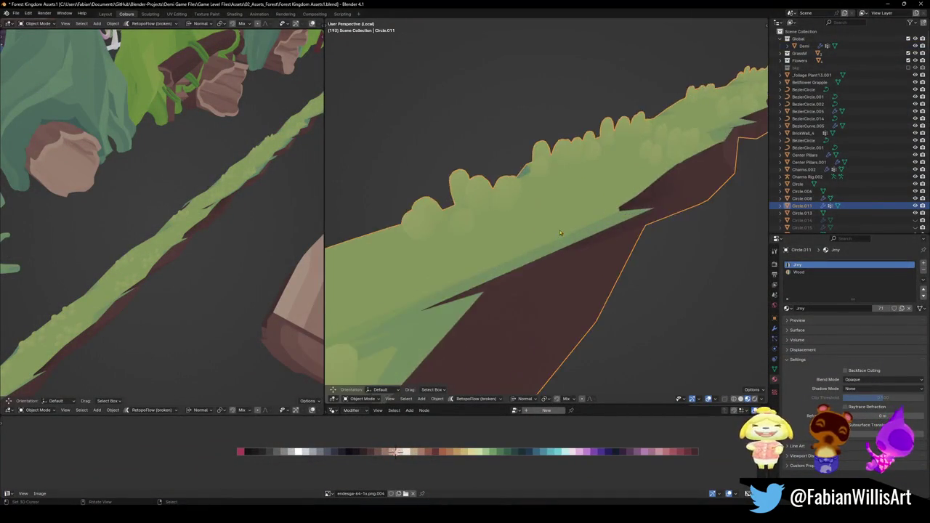
mouse_move(474, 169)
left_mouse_down()
mouse_move(419, 111)
mouse_move(509, 242)
mouse_move(533, 239)
mouse_move(591, 273)
mouse_move(510, 296)
left_mouse_up()
scroll(511, 236, "up", 4)
left_click(510, 296)
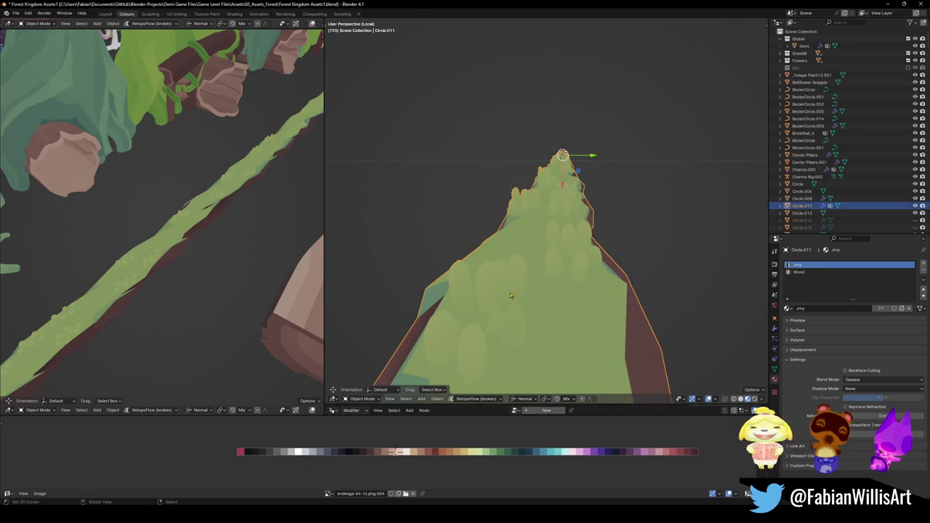
scroll(539, 254, "down", 4)
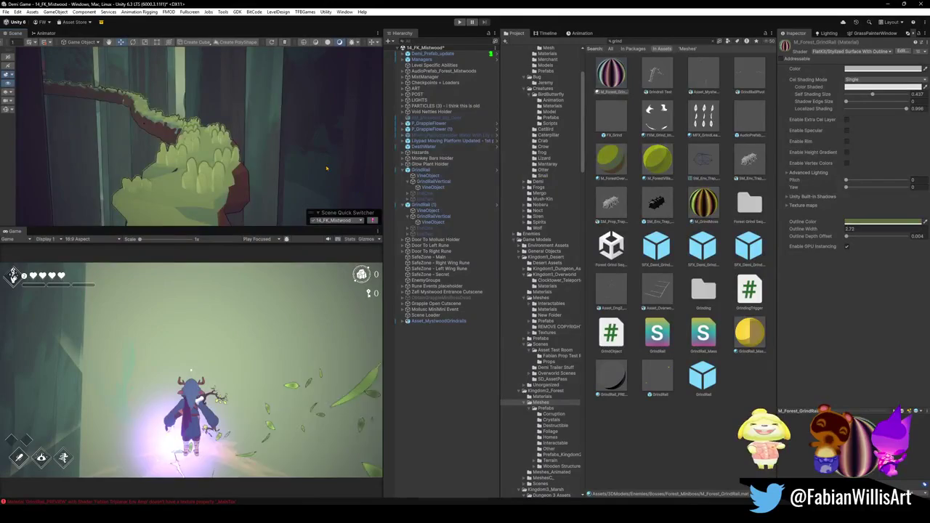
Step: Set the grind rail material's Outline Color to black
left_click_drag(272, 117, 237, 111)
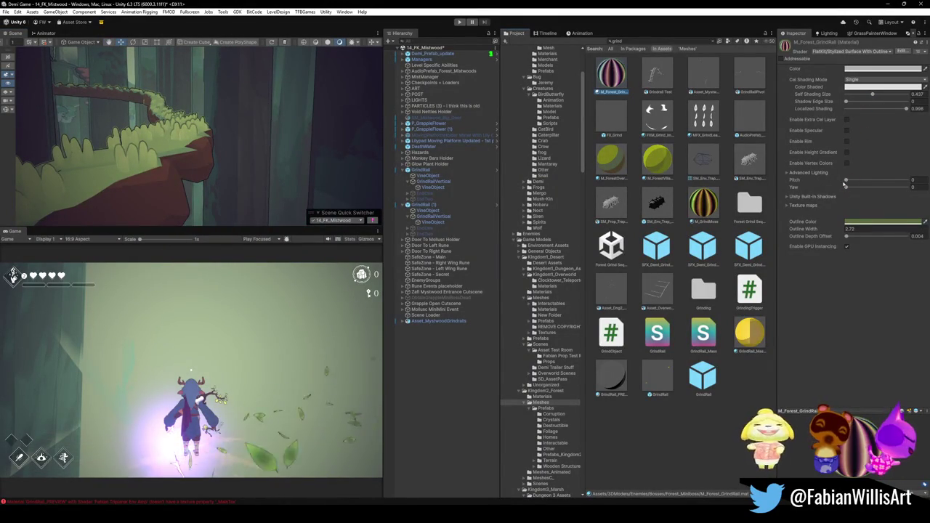
mouse_move(290, 139)
left_mouse_down()
mouse_move(235, 155)
mouse_move(224, 146)
left_mouse_up()
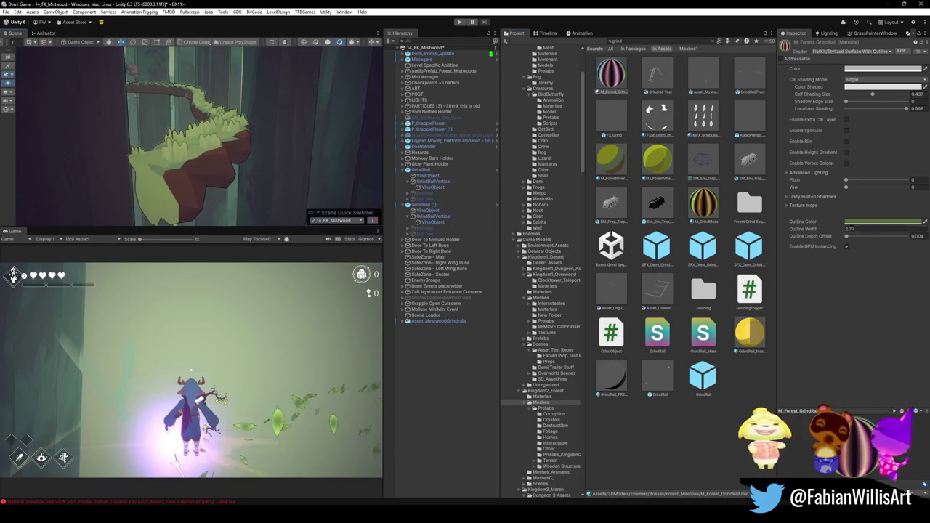
left_click(883, 221)
left_click_drag(883, 283, 847, 308)
left_click(805, 327)
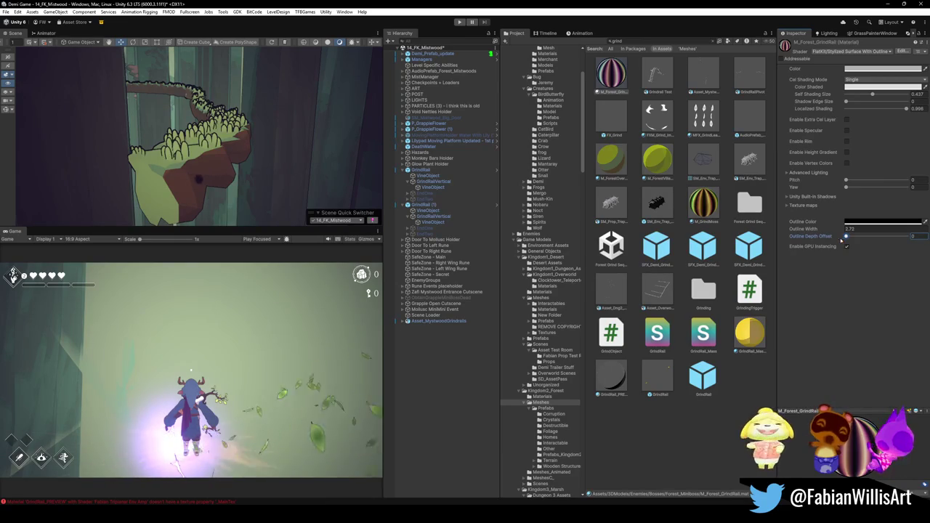
Step: Set Outline Depth Offset to 0.028 and Outline Width to 1
left_click_drag(847, 243, 847, 240)
mouse_move(289, 128)
left_mouse_down()
mouse_move(327, 104)
mouse_move(327, 113)
mouse_move(309, 102)
left_mouse_up()
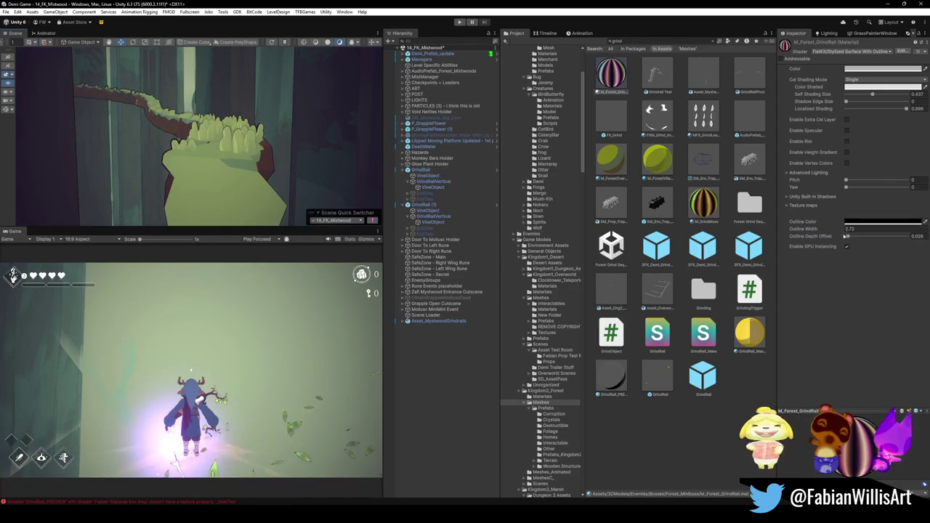
left_click_drag(843, 230, 839, 230)
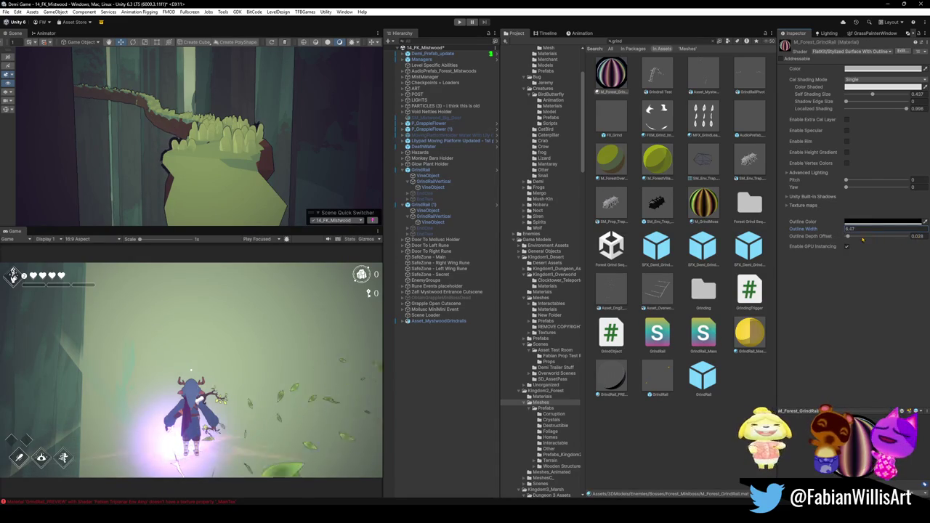
left_click_drag(908, 237, 848, 236)
left_click(849, 229)
type("1")
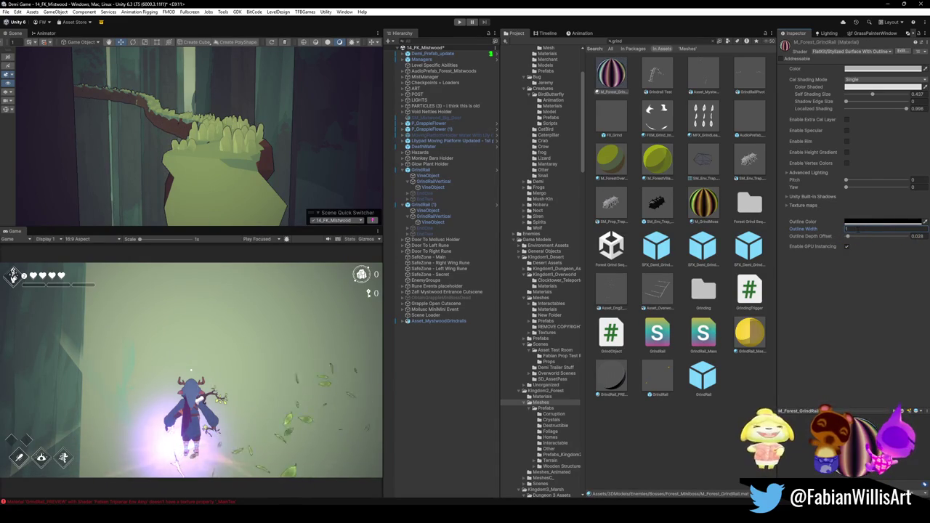
left_click_drag(282, 173, 196, 172)
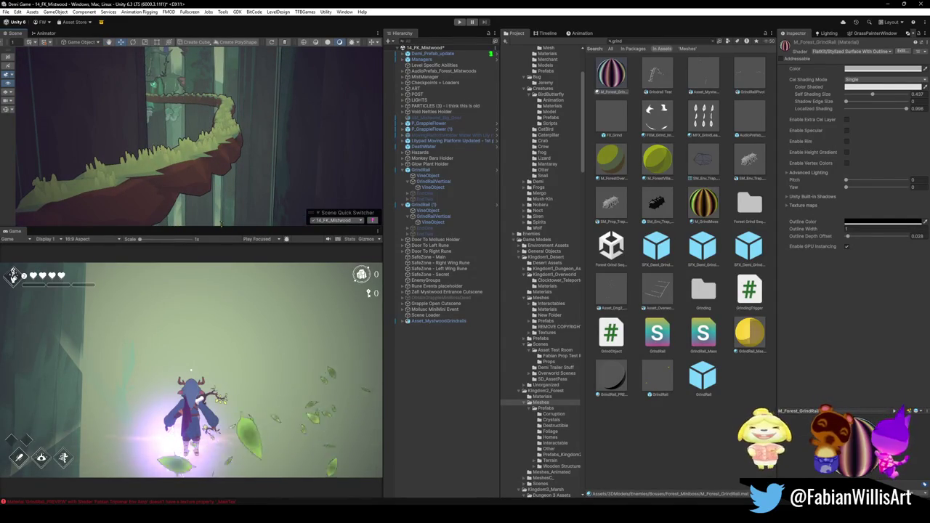
left_click(703, 202)
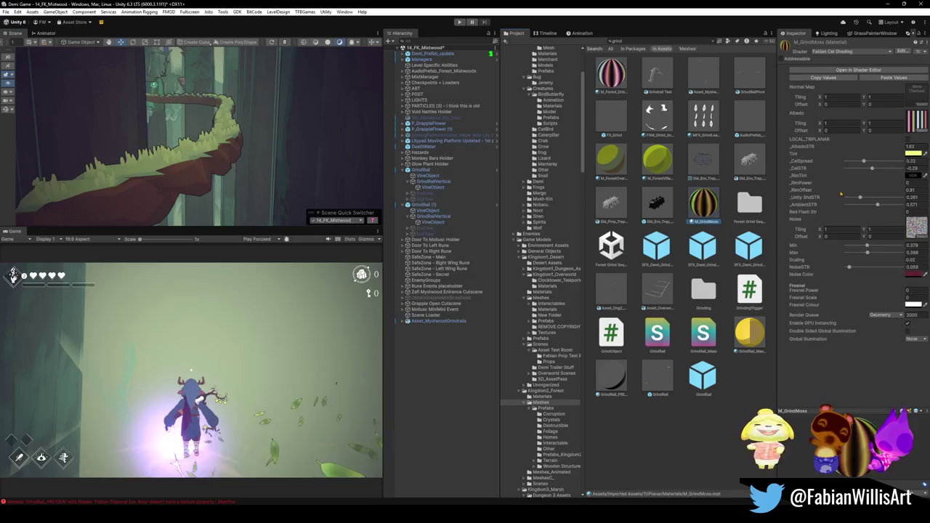
Step: Try a yellow-green tint on the M_GrindMoss material and view it on the moss branch
left_click(909, 154)
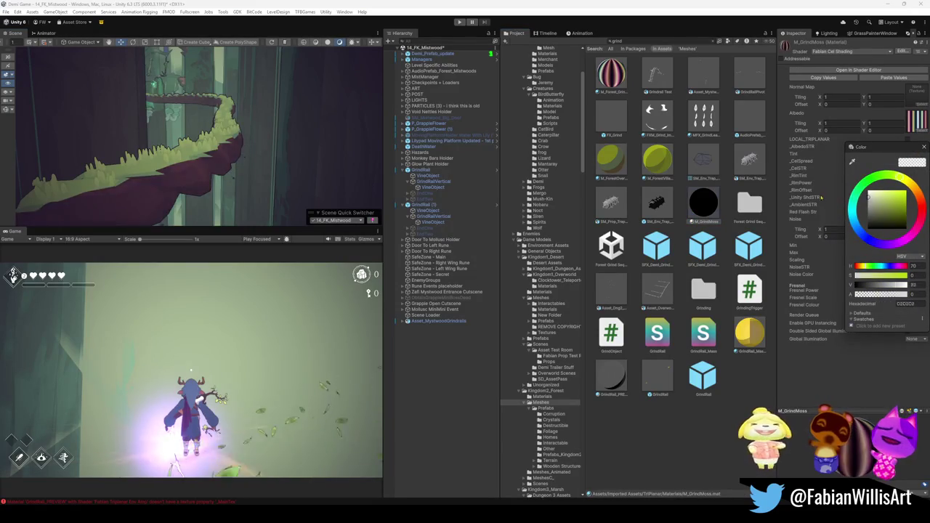
left_click(869, 205)
left_click(861, 92)
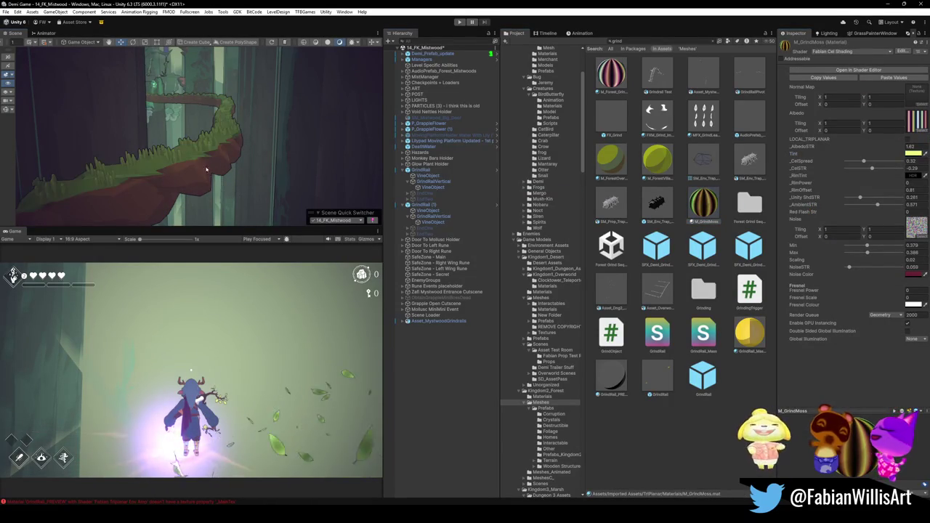
mouse_move(165, 163)
left_mouse_down()
mouse_move(277, 155)
mouse_move(298, 163)
left_mouse_up()
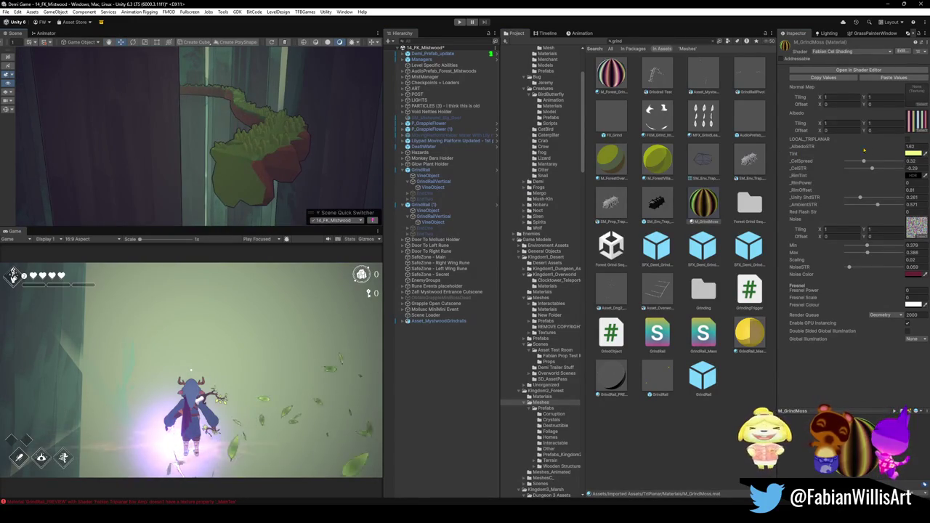
Step: Change the M_GrindMoss tint to white FFFFFF and bring up the albedo texture picker
left_click(917, 153)
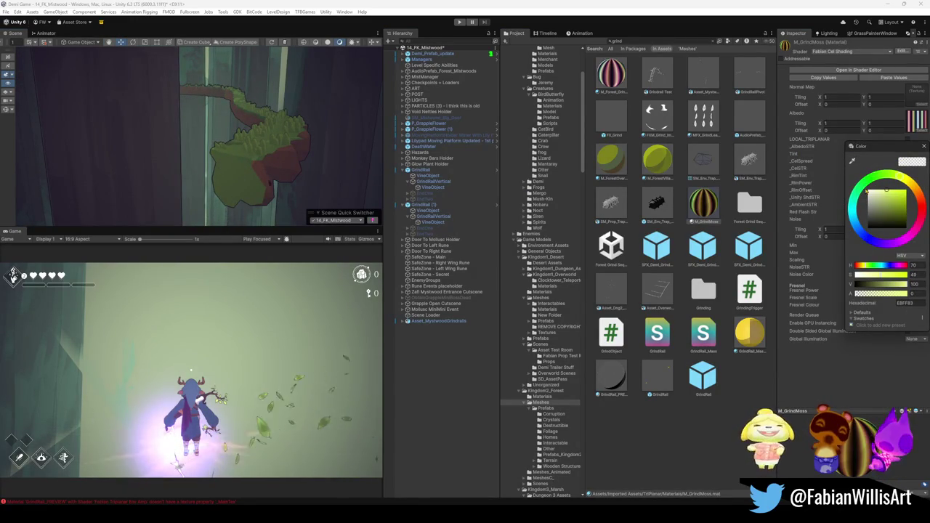
mouse_move(886, 192)
left_mouse_down()
mouse_move(840, 199)
mouse_move(836, 182)
left_mouse_up()
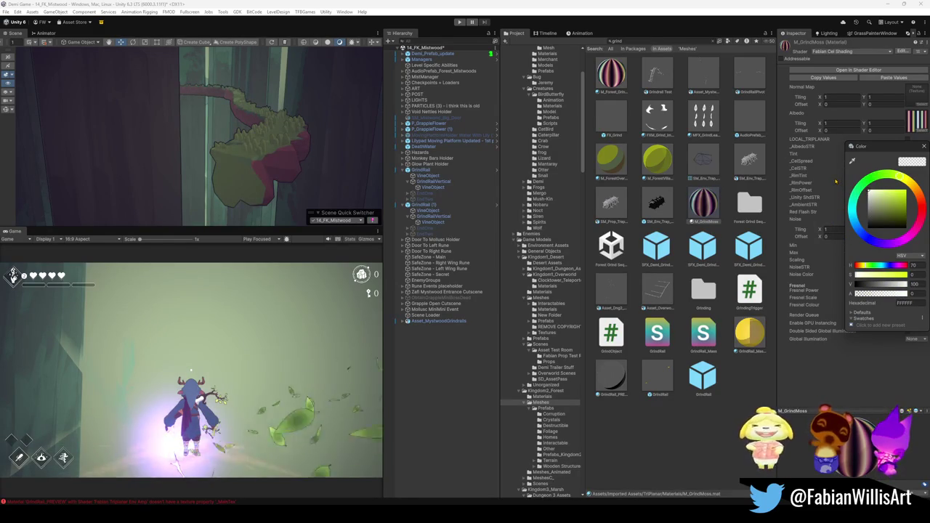
left_click(923, 146)
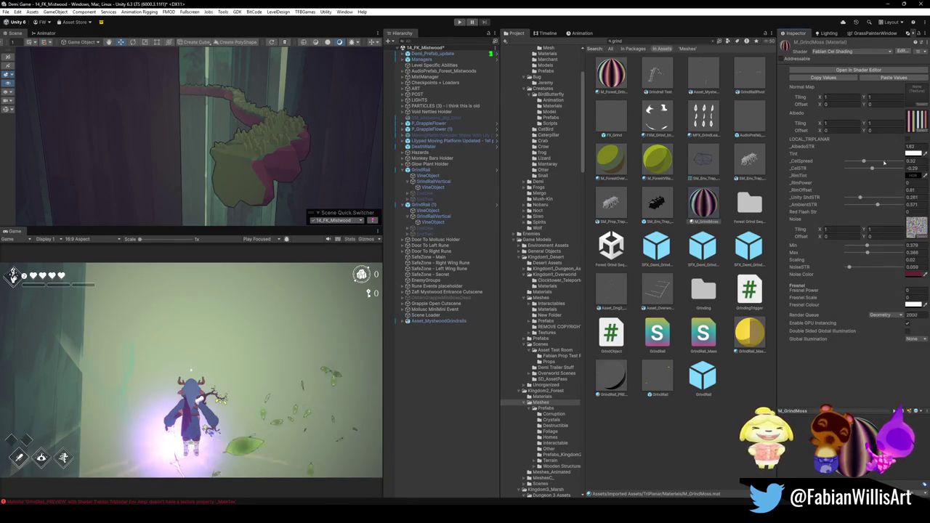
left_click(919, 131)
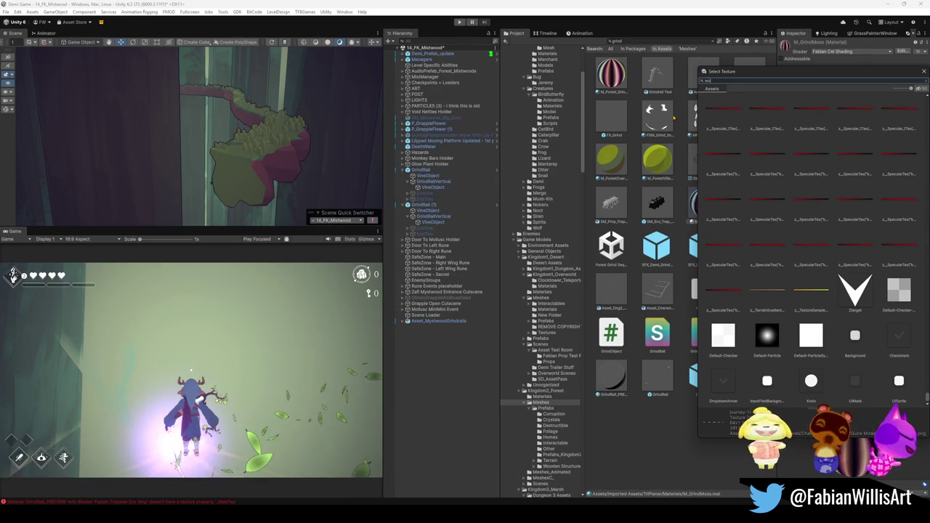
Step: Assign the endesga-64-1x texture as albedo, then select Blender's Wood material slot
type("od")
key("BackSpace")
key("BackSpace")
key("BackSpace")
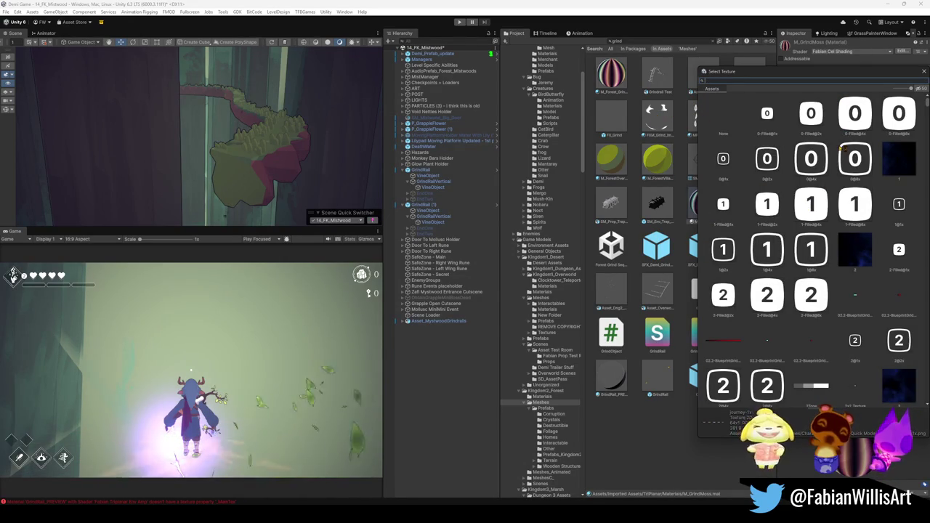
type("end")
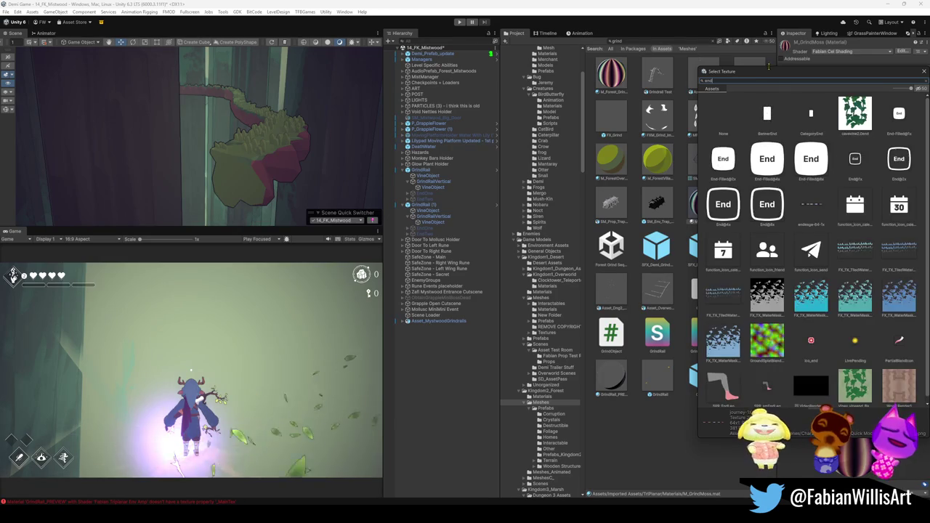
type("e")
left_click(772, 116)
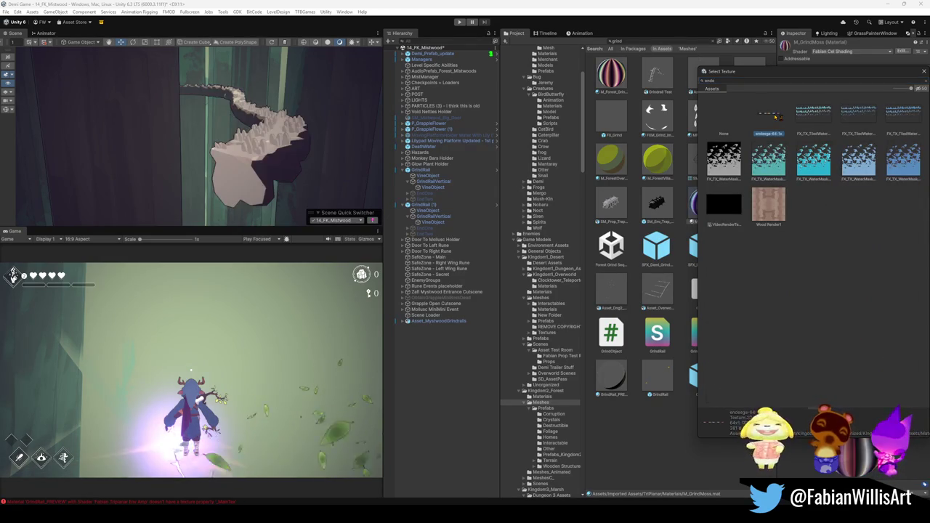
double_click(775, 117)
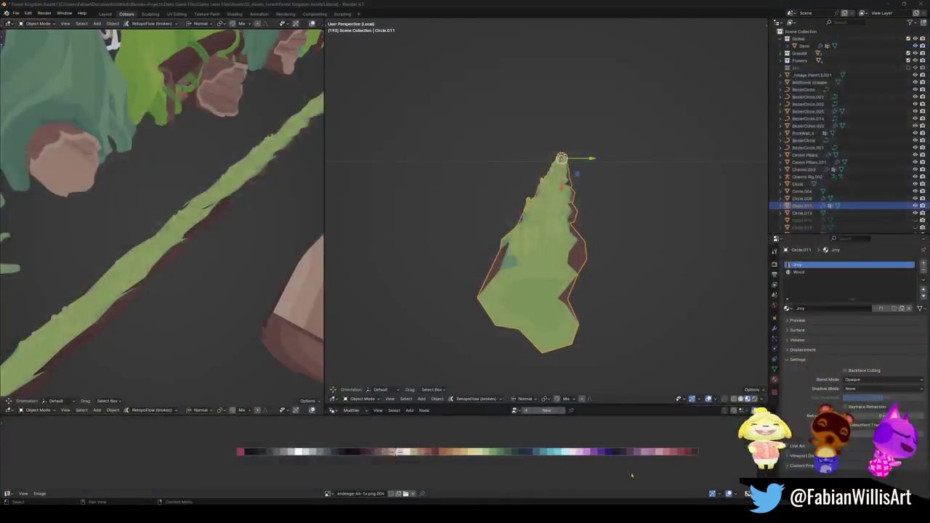
left_click(654, 487)
left_click(807, 273)
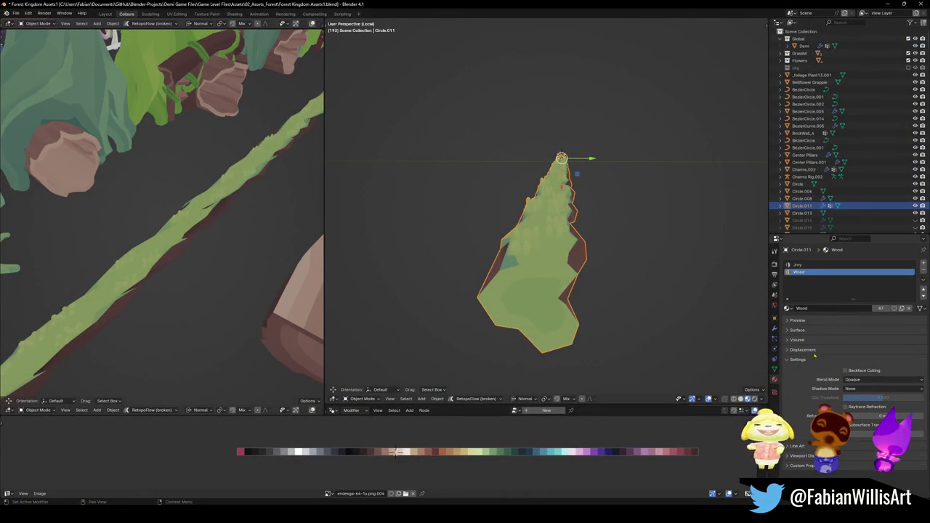
Step: Check that the Wood material's surface uses the endesga-64 image, then minimize Blender
left_click(797, 330)
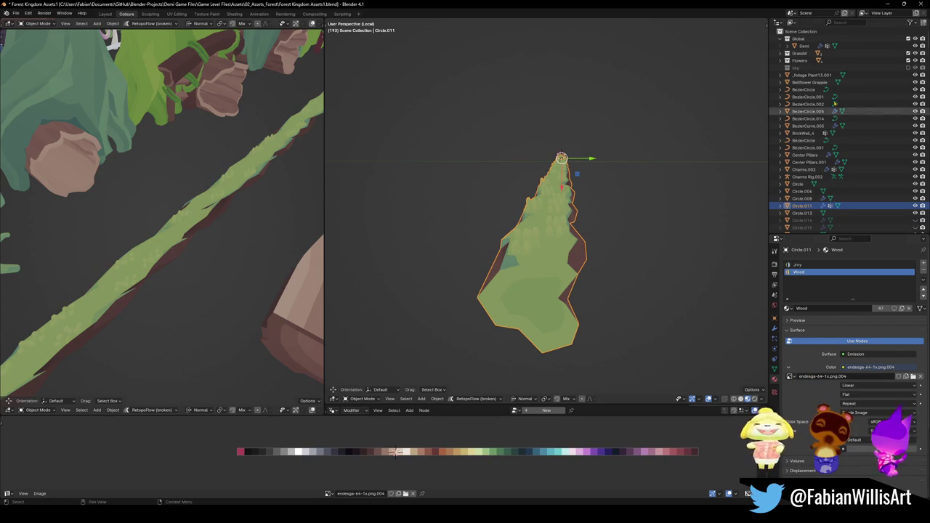
left_click(884, 3)
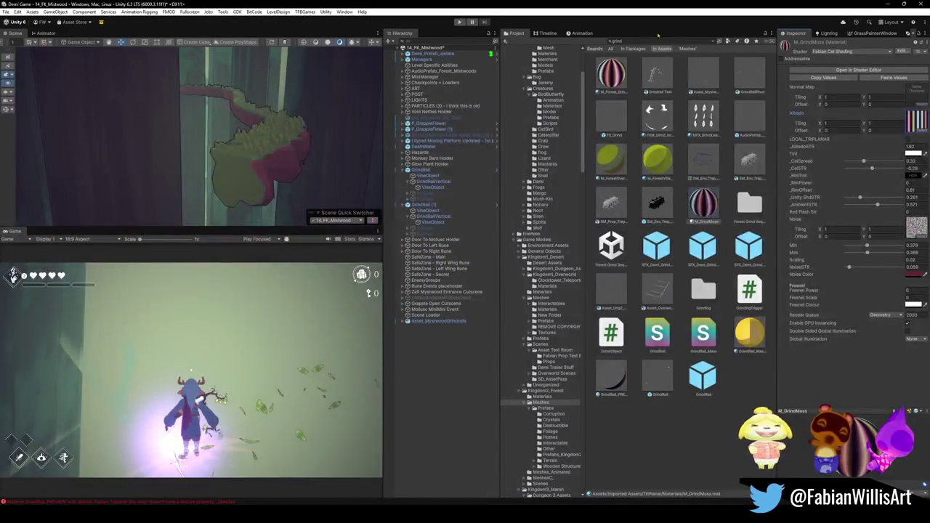
Step: Search 'wood', inspect M_EternalShrine_Wood, and ping its Endesga-64 albedo texture in the project
type("wood")
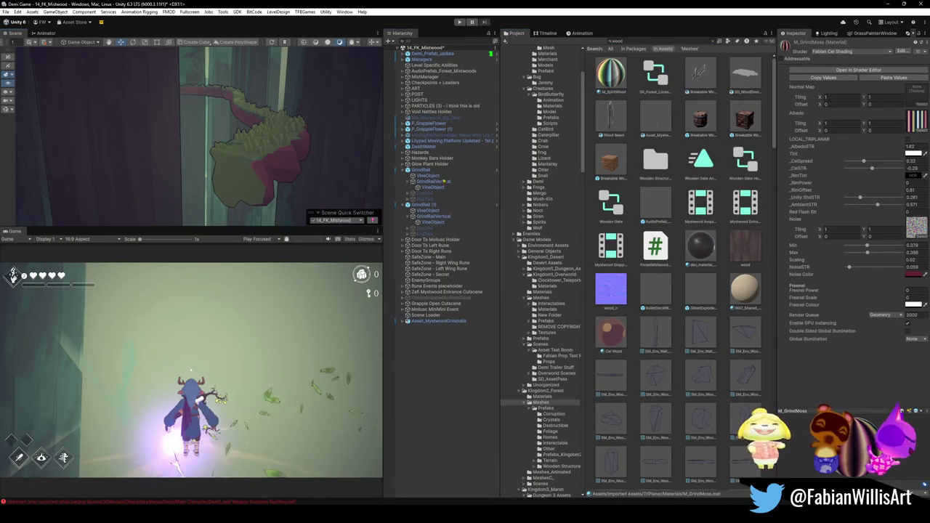
scroll(685, 285, "down", 10)
scroll(685, 285, "down", 15)
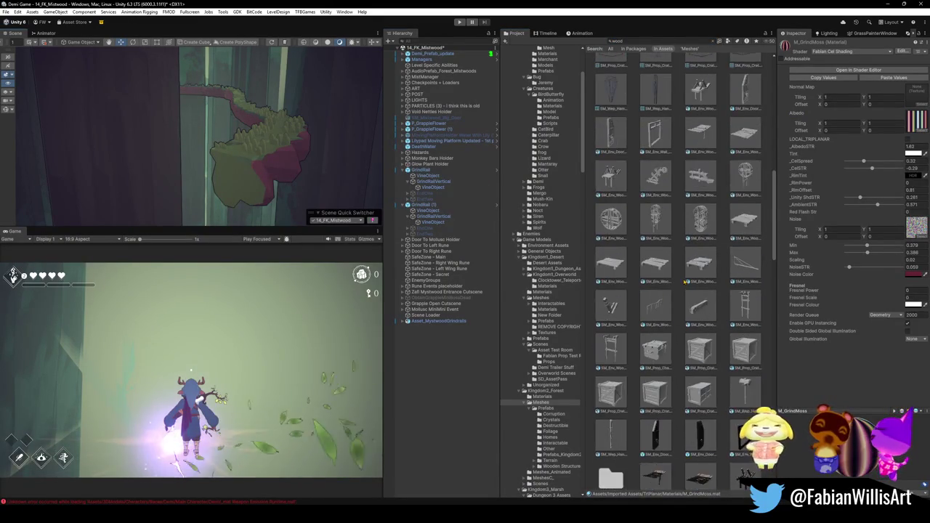
scroll(725, 271, "down", 5)
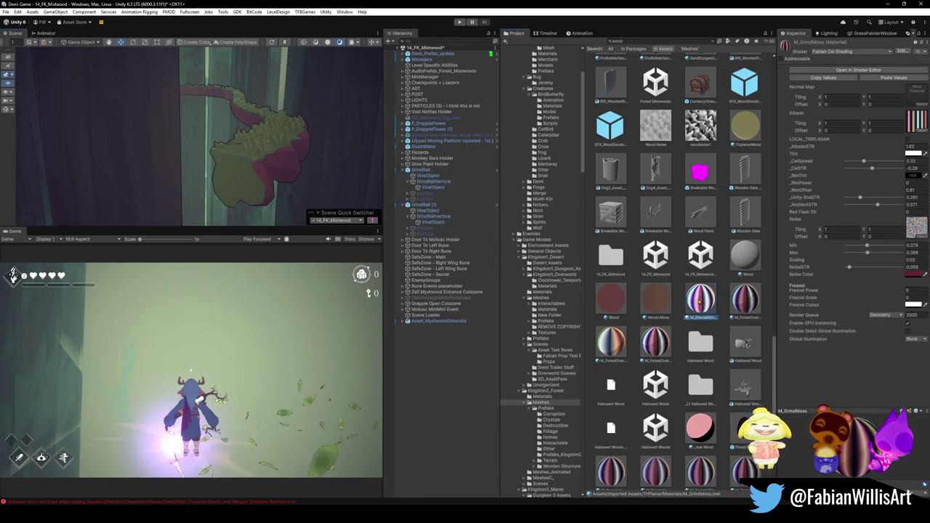
left_click(700, 298)
left_click(917, 120)
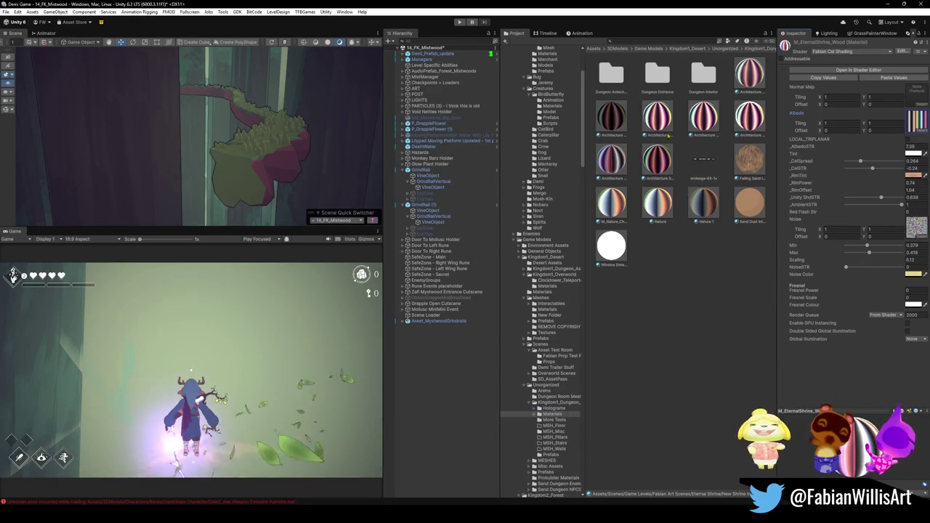
Step: Select the mossy rock and use Select Material to reach its M_GrindMoss asset
left_click(298, 163)
right_click(799, 204)
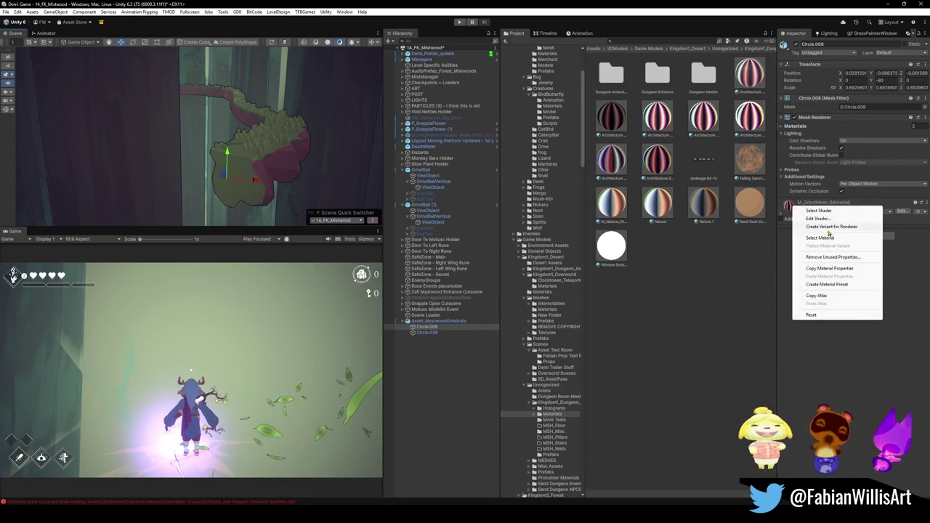
left_click(828, 238)
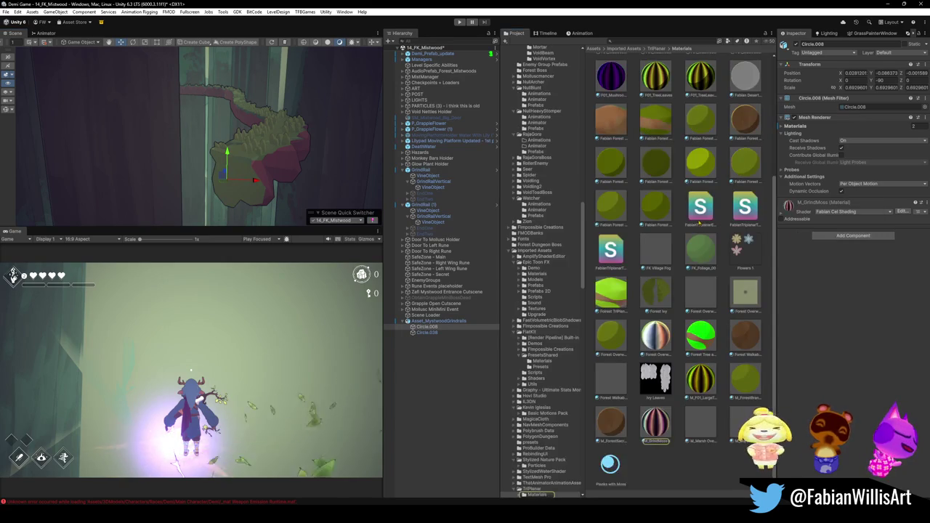
left_click(656, 425)
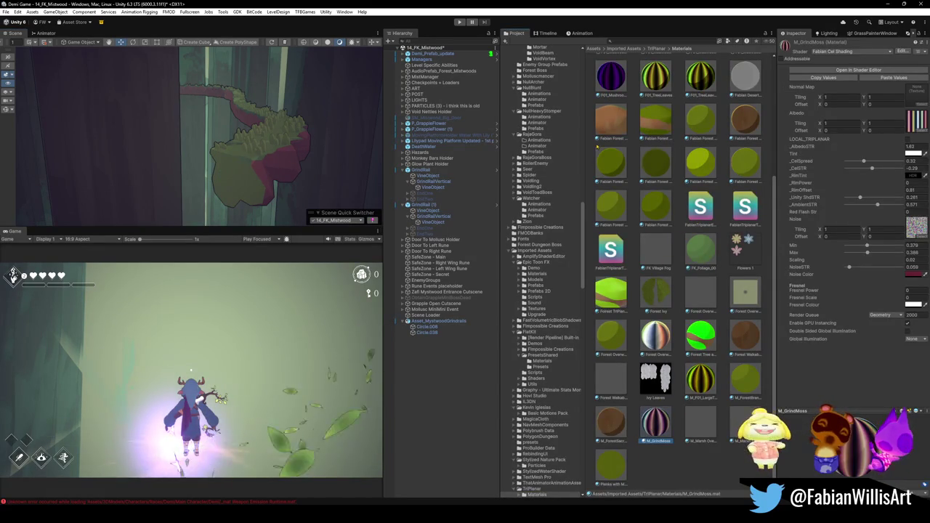
Step: Select rail piece Circle.008 under Asset_MystwoodGrindrails and reopen M_GrindMoss's properties
left_click(251, 168)
left_click(255, 173)
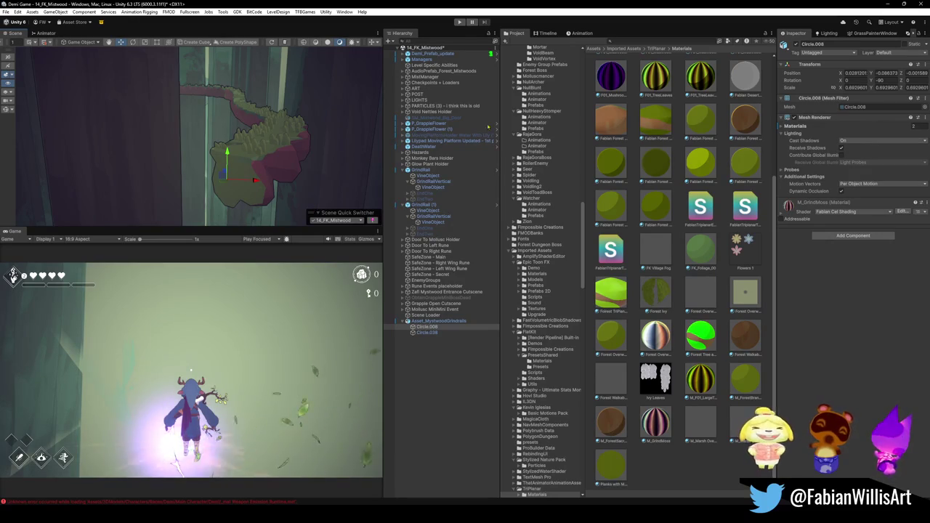
left_click(655, 425)
left_click(611, 42)
type("grind")
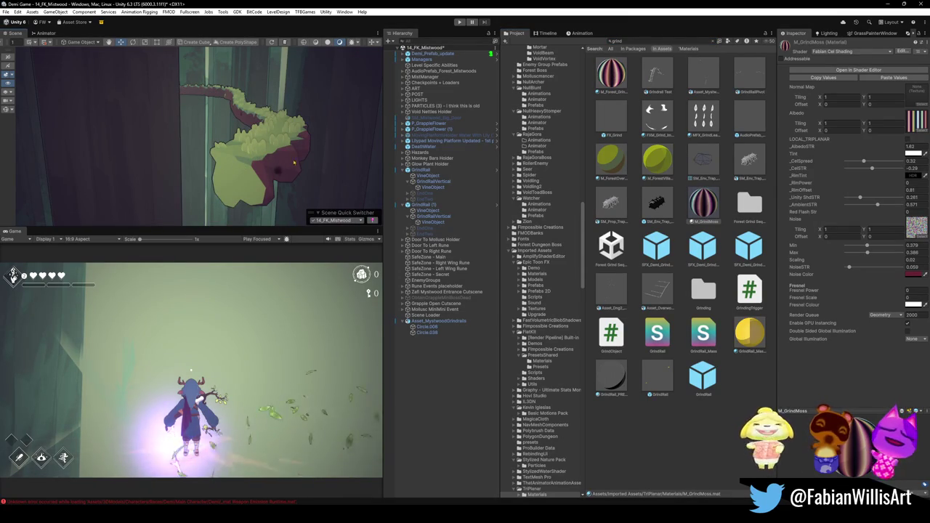
Step: Orbit and zoom the Scene view in on the mossy vine rail, then return to Blender
mouse_move(281, 125)
left_mouse_down()
mouse_move(194, 141)
mouse_move(281, 130)
mouse_move(147, 130)
mouse_move(294, 144)
left_mouse_up()
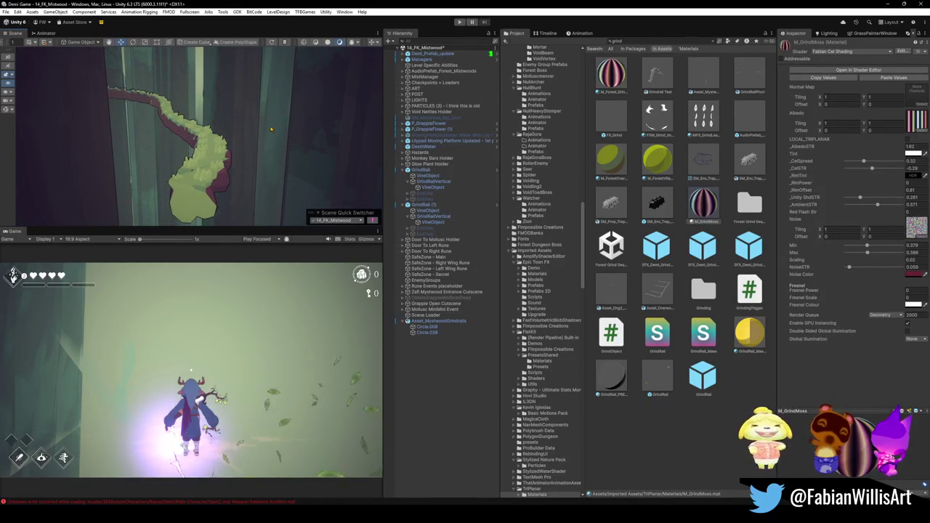
mouse_move(245, 144)
left_mouse_down()
mouse_move(280, 120)
mouse_move(240, 140)
mouse_move(303, 118)
mouse_move(190, 78)
mouse_move(113, 122)
left_mouse_up()
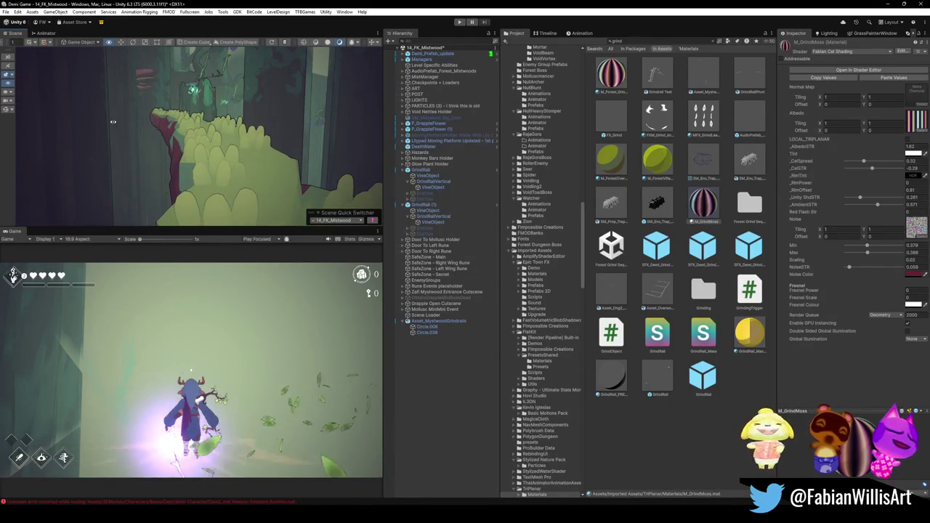
scroll(114, 122, "up", 3)
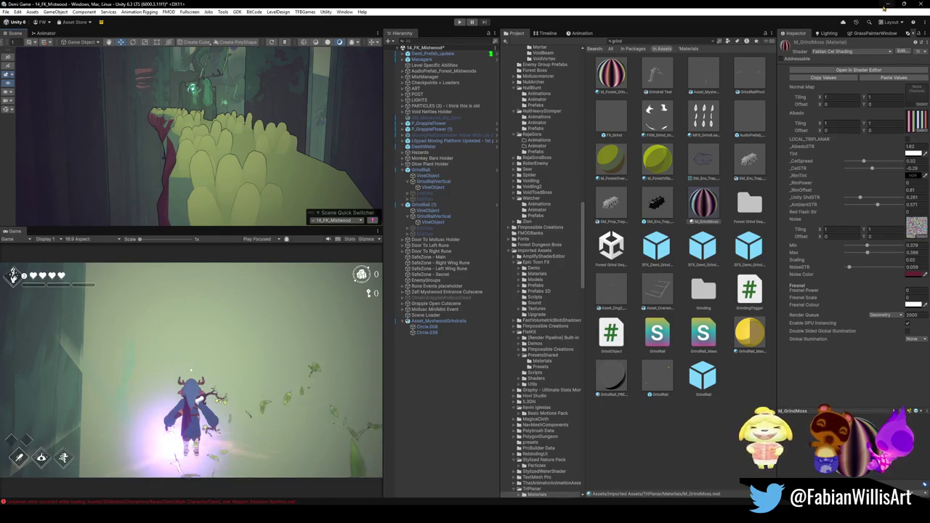
mouse_move(578, 518)
left_click(654, 471)
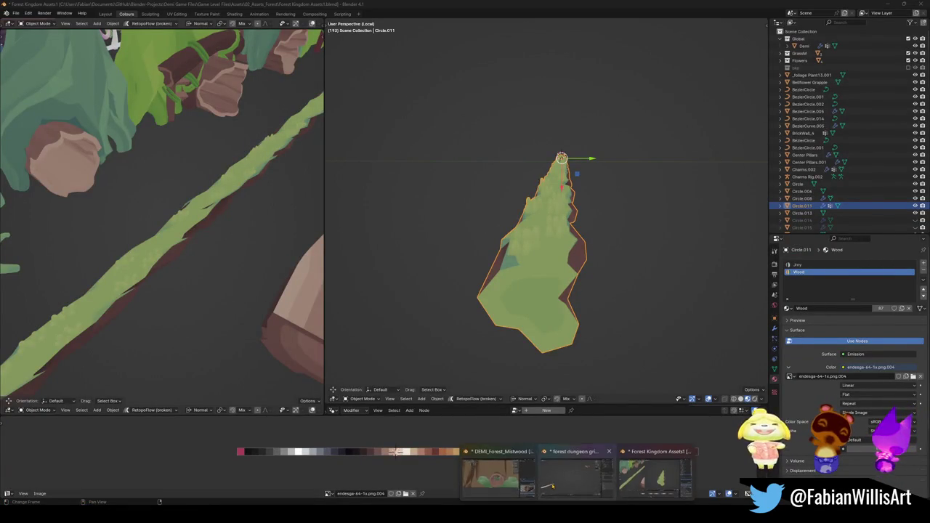
Step: In the grindrails file, parent rails Circle.008 and Circle.038 to the Asset_MystwoodGrindrails empty
left_click(574, 480)
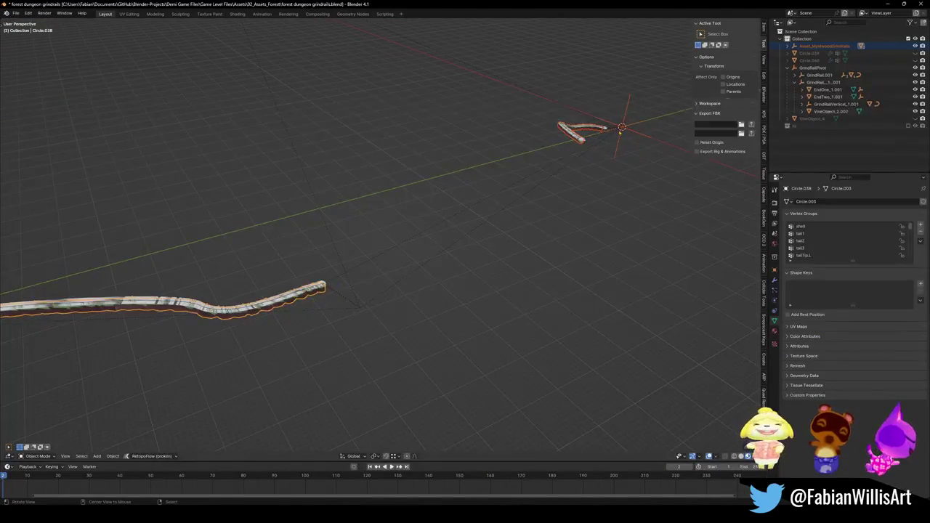
scroll(407, 306, "up", 8)
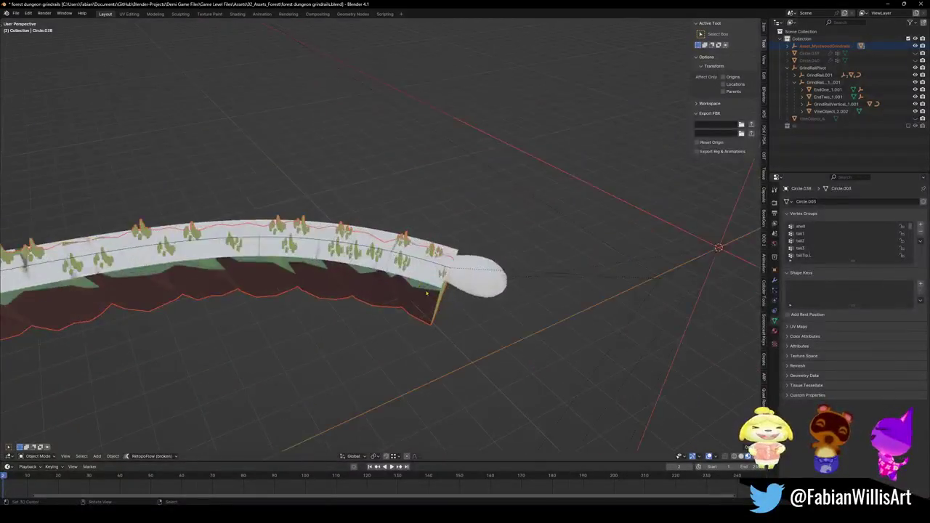
left_click(405, 320)
scroll(473, 286, "up", 6)
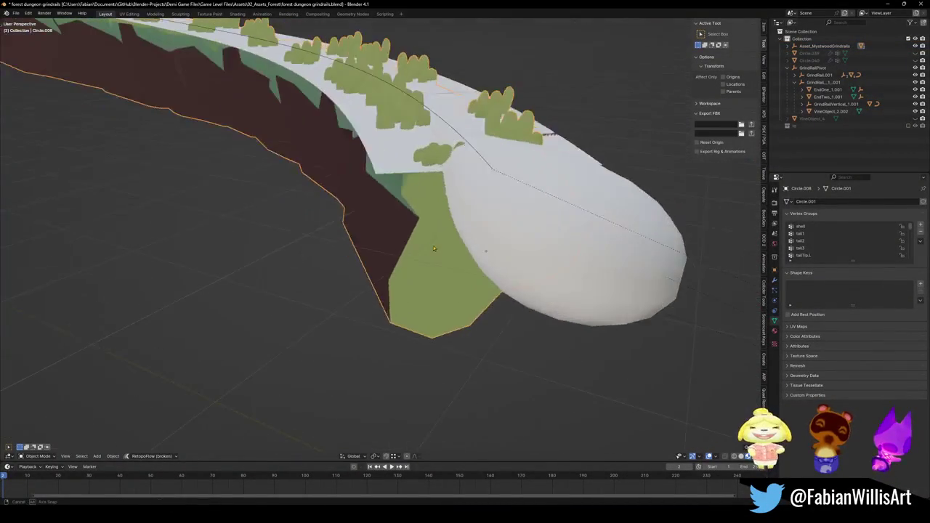
left_click(481, 189)
left_click(409, 227)
scroll(288, 229, "down", 10)
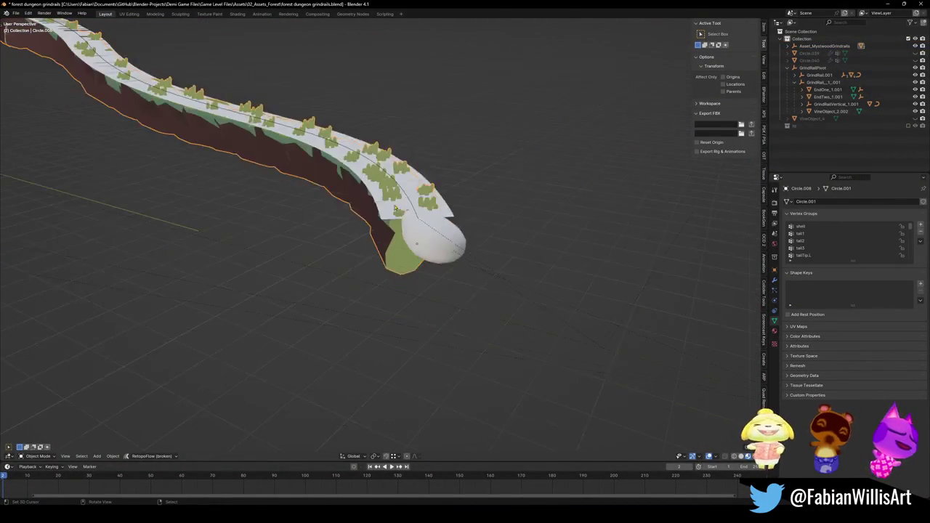
left_click_drag(289, 228, 472, 247)
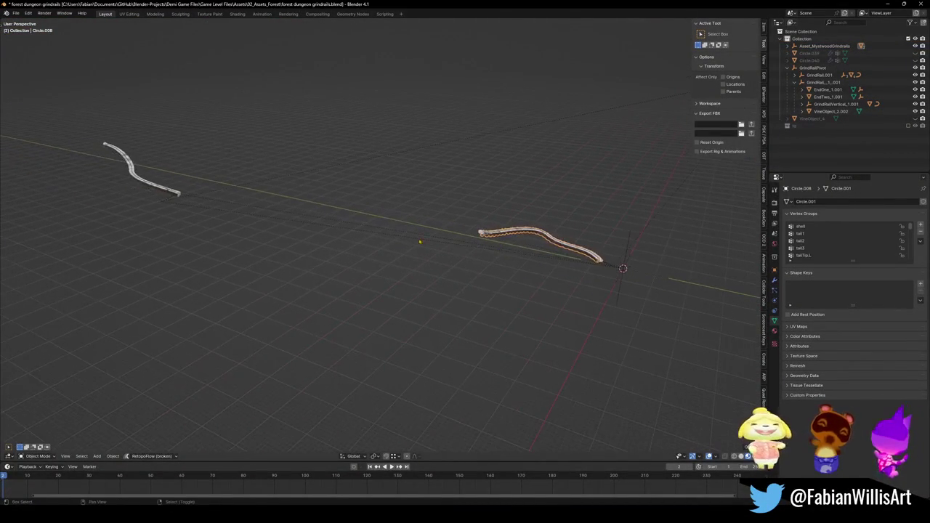
left_click(168, 197, "shift")
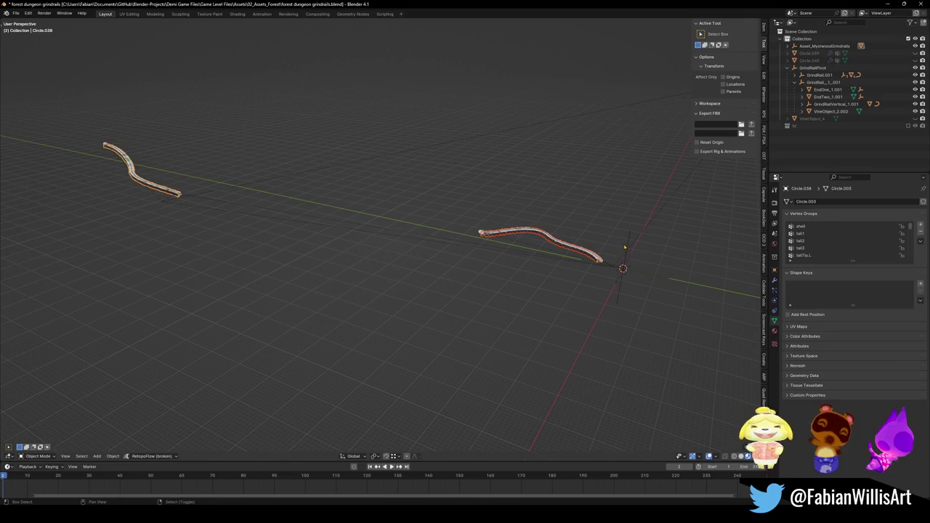
left_click(625, 248, "shift")
key("ctrl+p")
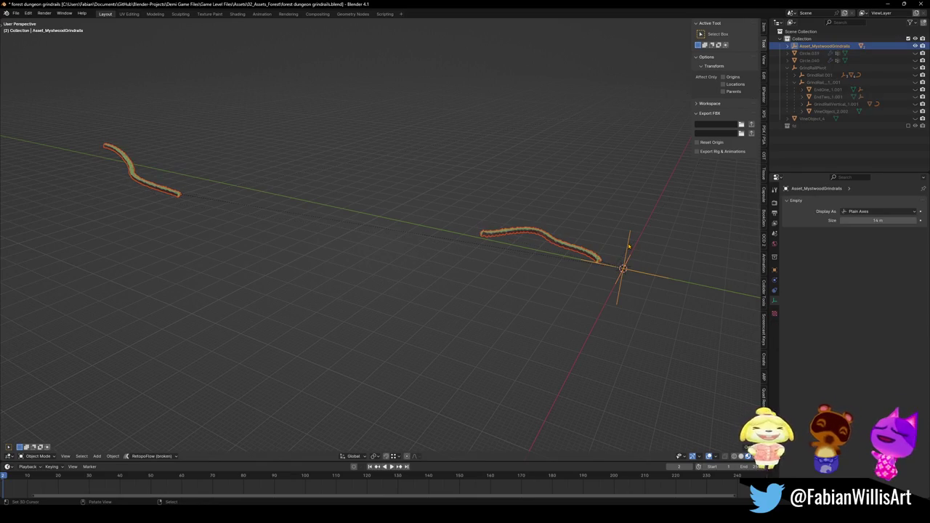
Step: Frame the empty, select rail Circle.008, and enter Edit Mode on its mesh
key("KP_Decimal")
scroll(458, 259, "up", 10)
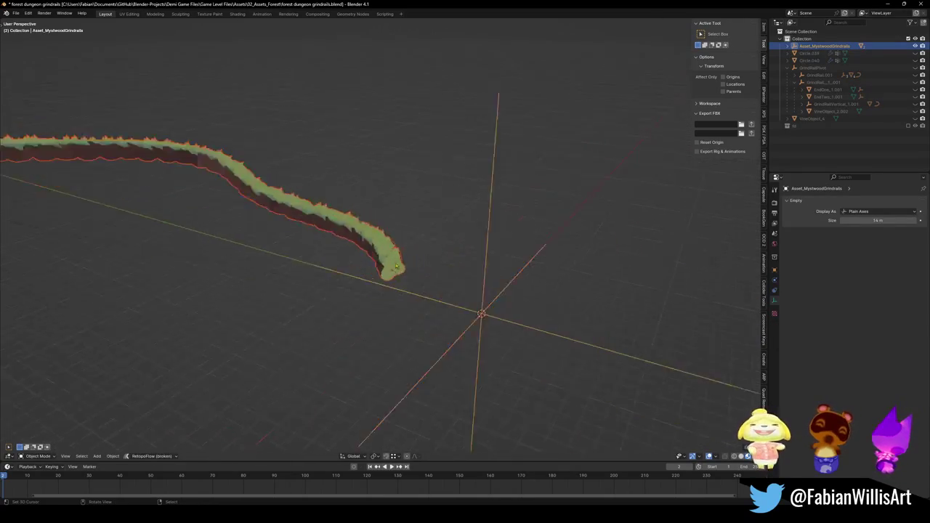
scroll(443, 284, "up", 3)
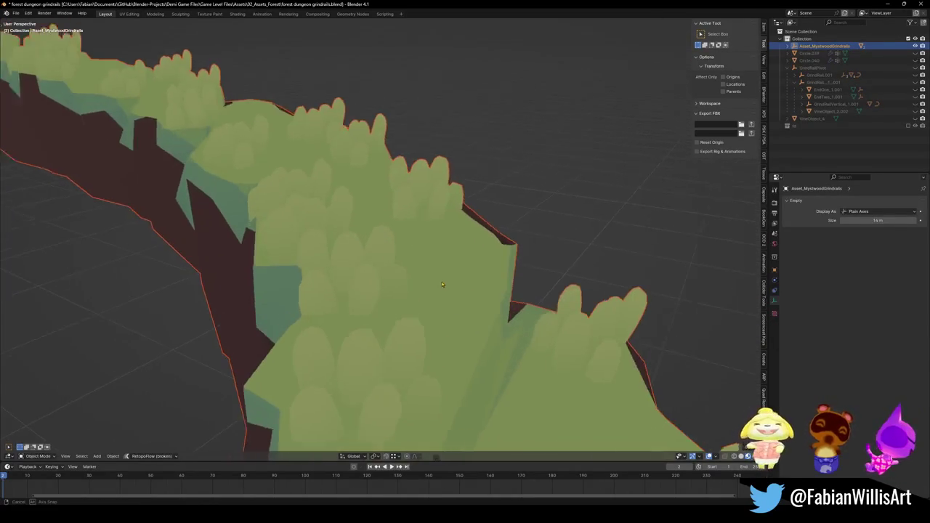
left_click(439, 271)
scroll(436, 265, "down", 3)
scroll(436, 263, "down", 3)
scroll(418, 254, "up", 2)
key("Tab")
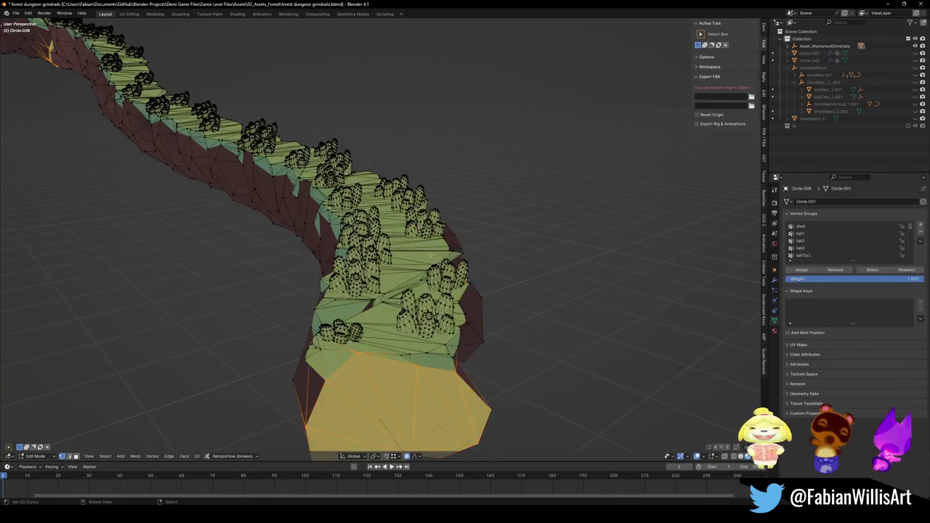
Step: Select Circle.008's grass clumps by picking the rail and inverting, in the UV Editing workspace
scroll(415, 268, "up", 6)
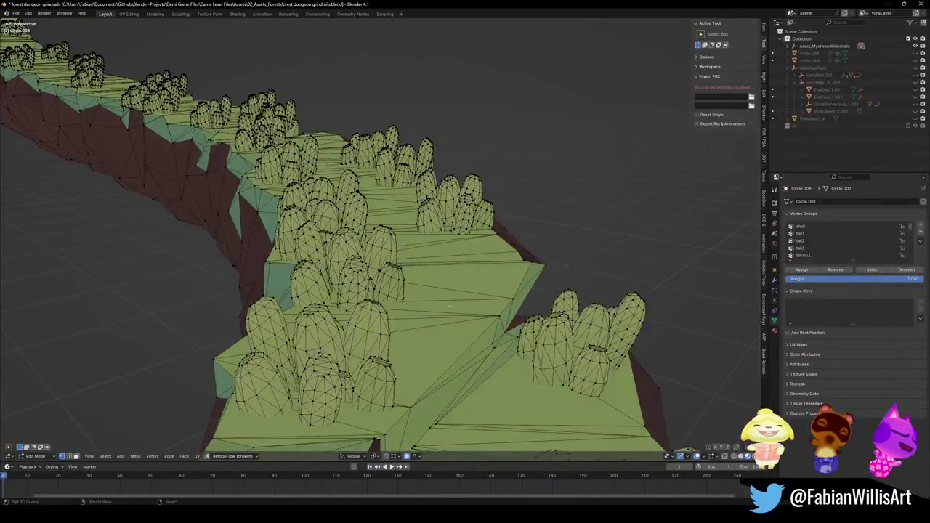
key("l")
key("ctrl+i")
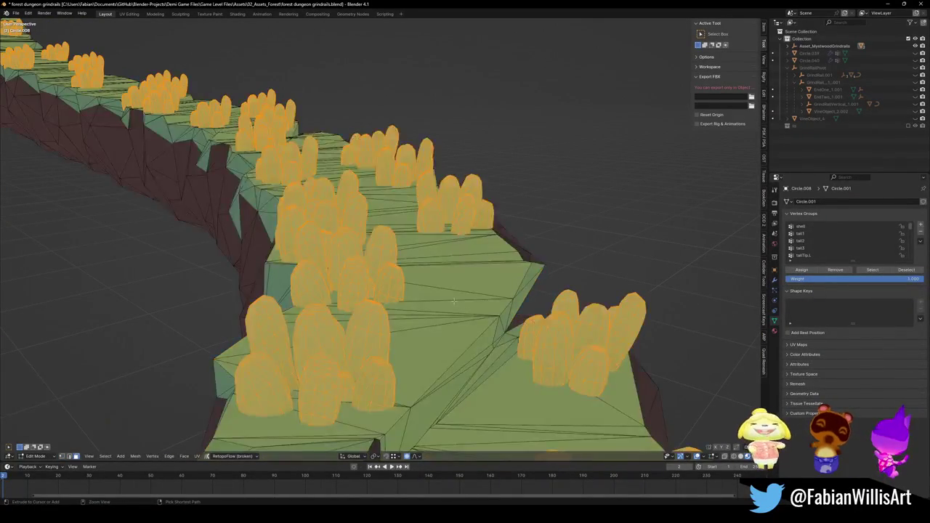
left_click(129, 13)
left_click_drag(233, 259, 215, 218)
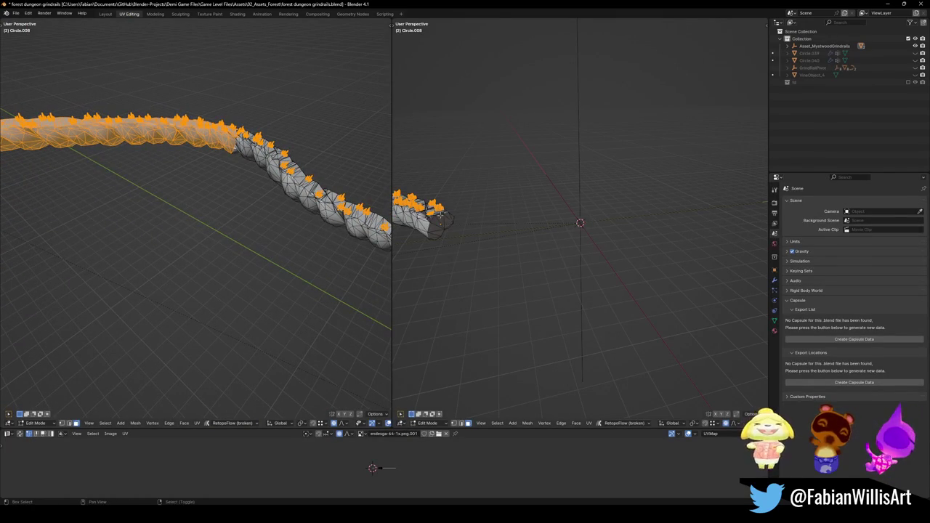
key("KP_Decimal")
key("alt+a")
key("l")
left_click_drag(660, 296, 625, 287)
key("l")
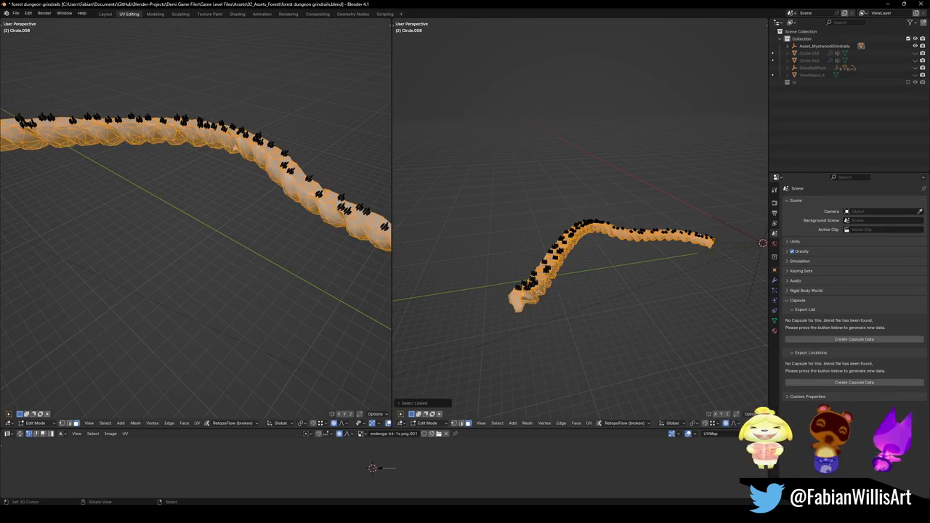
key("ctrl+i")
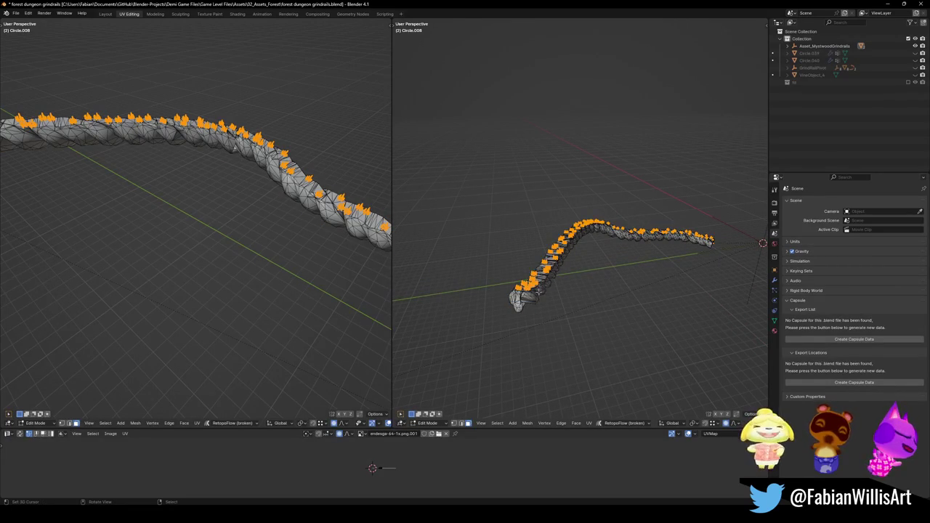
Step: Set the left view to material preview with wireframe and grid hidden
key("z")
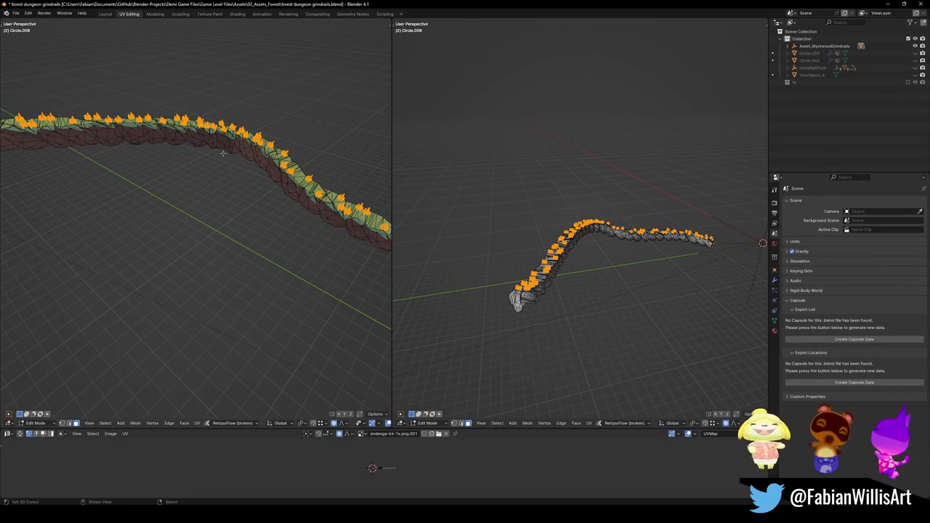
key("z")
key("z")
scroll(364, 423, "down", 2)
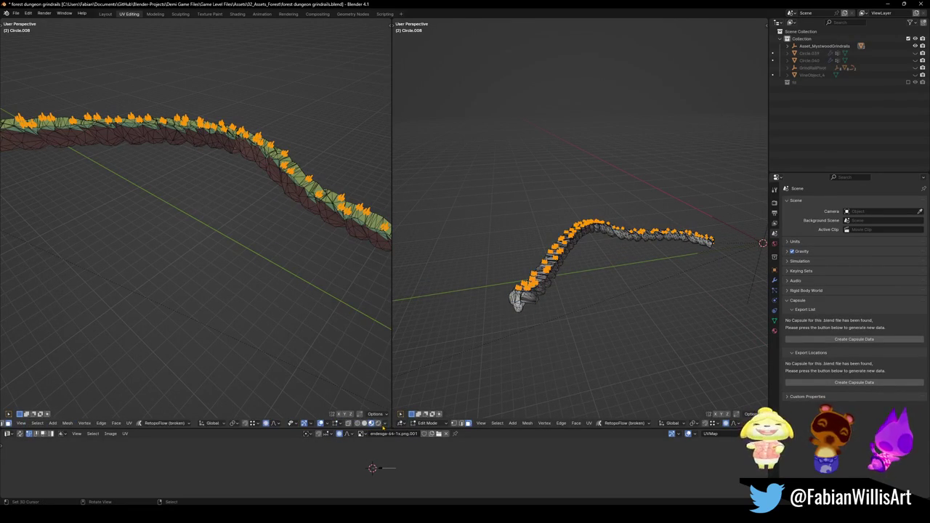
left_click(321, 423)
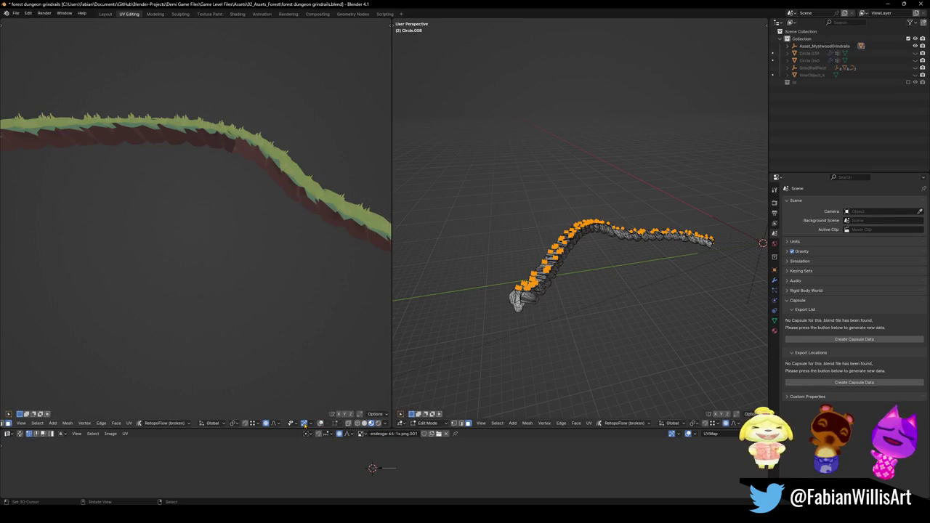
scroll(312, 207, "up", 10)
scroll(228, 228, "down", 3)
scroll(600, 247, "up", 10)
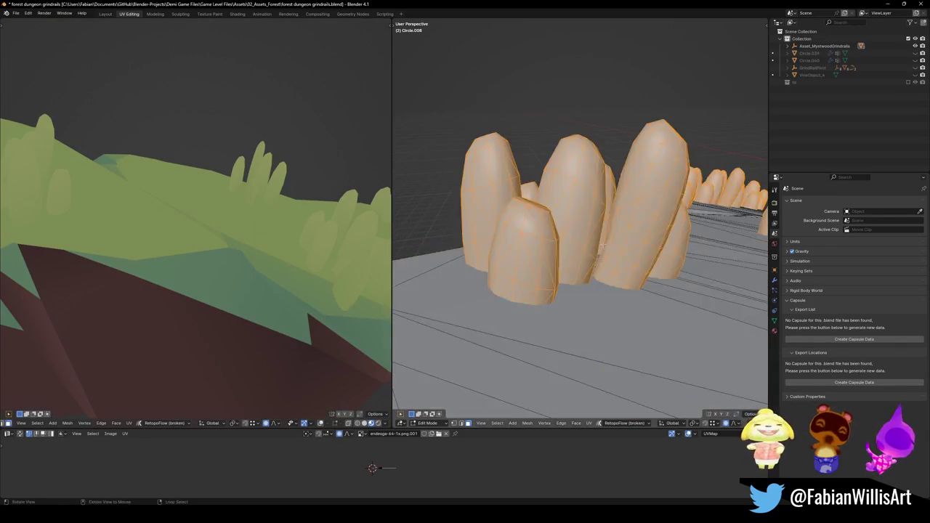
scroll(602, 245, "down", 10)
key("alt")
scroll(611, 234, "up", 8)
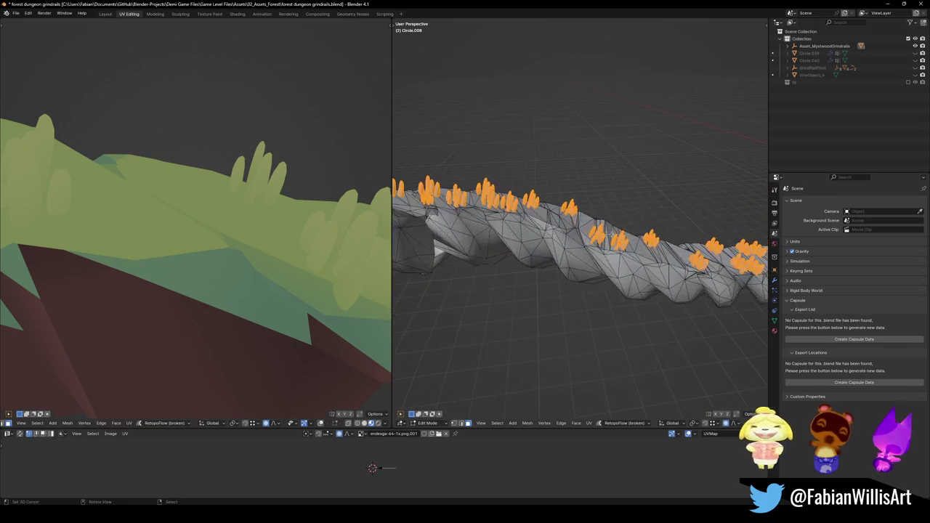
scroll(581, 270, "right", 3)
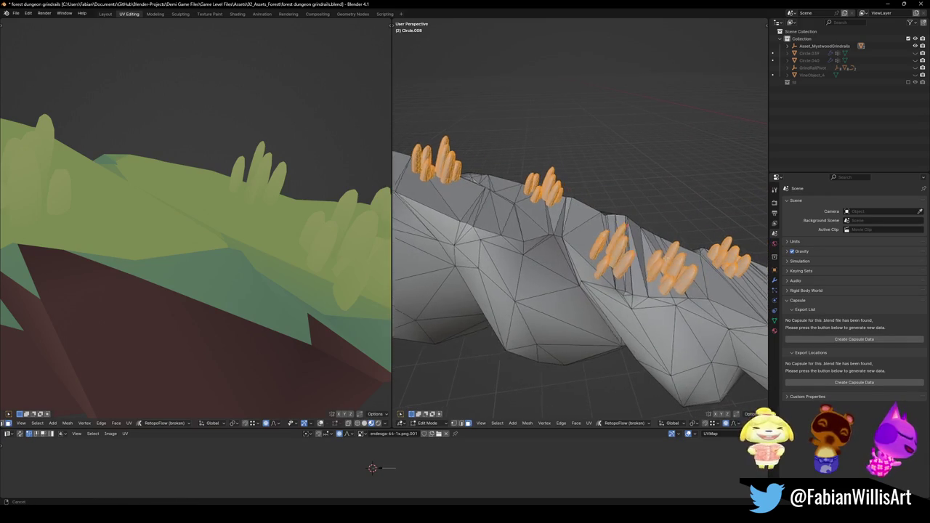
Step: Fatten the grass clumps by about 0.0499 m with Alt+S, proportional editing off
key("period")
left_click(642, 329)
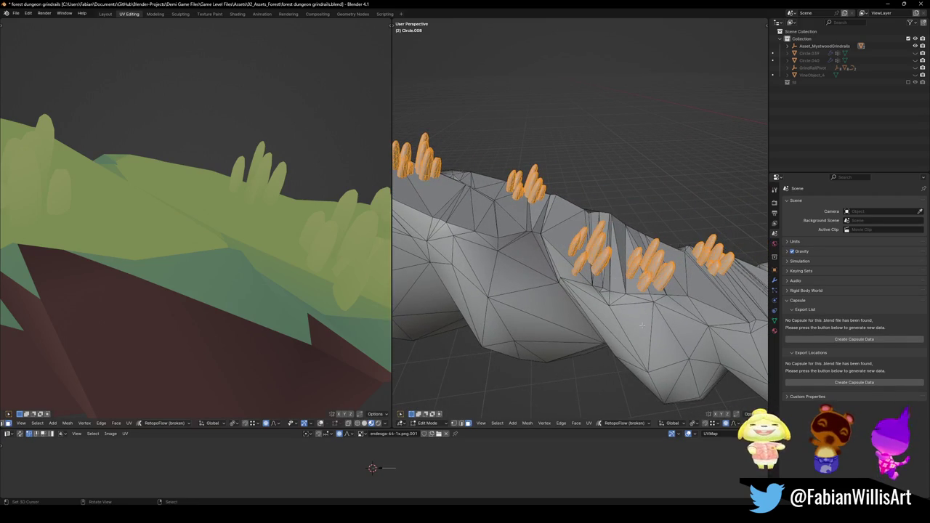
key("alt+s")
key("o")
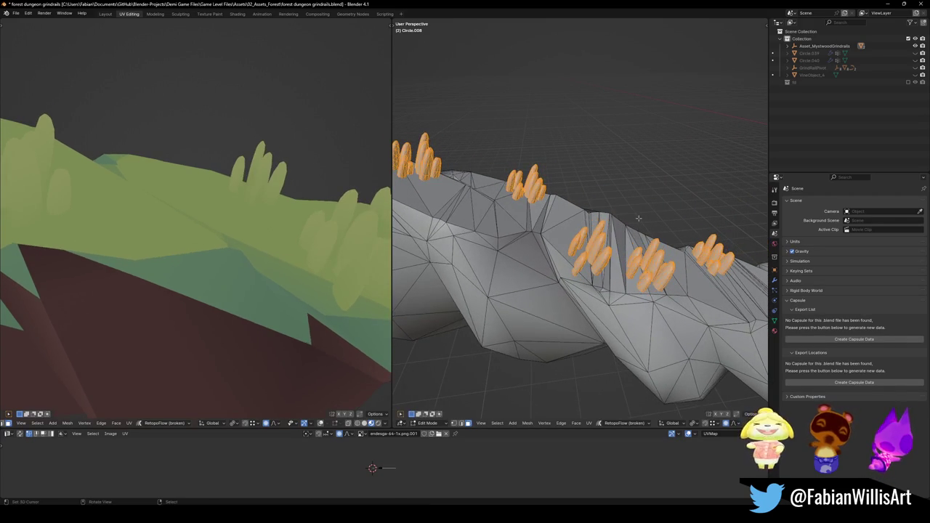
left_click(629, 160)
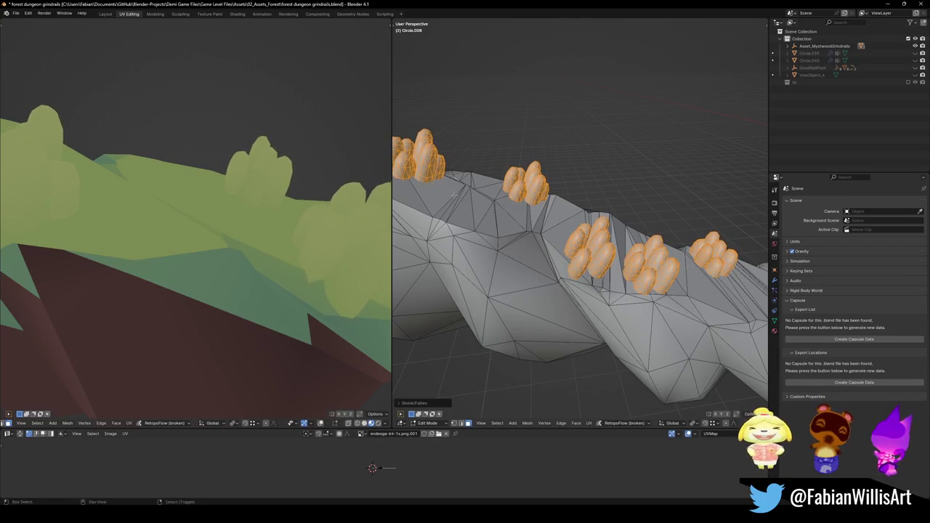
Step: Enable UV sync selection and load the journey-1x palette image in the UV editor
mouse_move(230, 217)
left_mouse_down()
mouse_move(241, 217)
mouse_move(312, 320)
left_mouse_up()
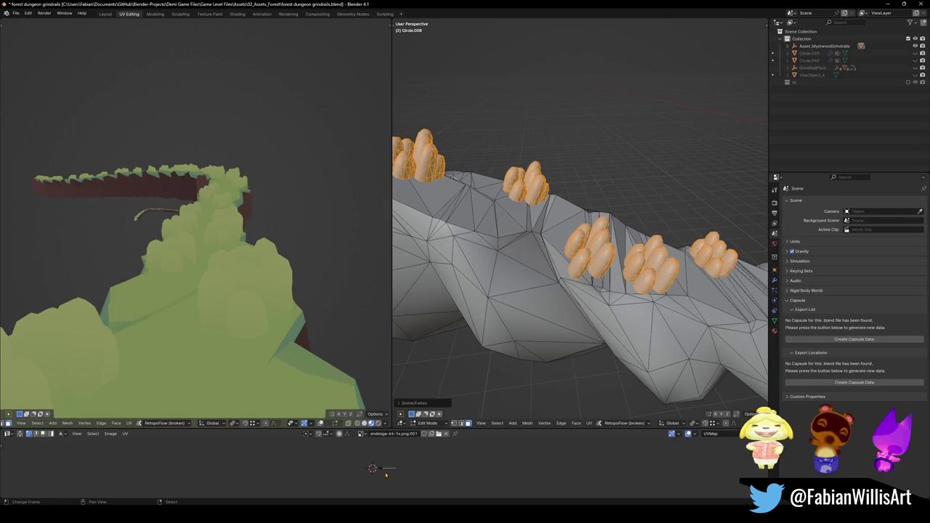
left_click(20, 434)
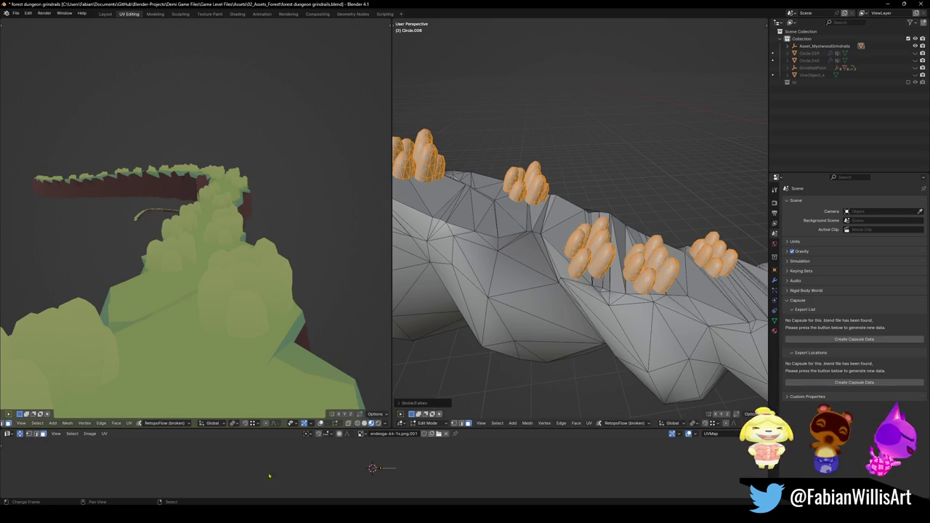
scroll(407, 460, "up", 15)
scroll(407, 460, "down", 3)
left_click(603, 255, "shift")
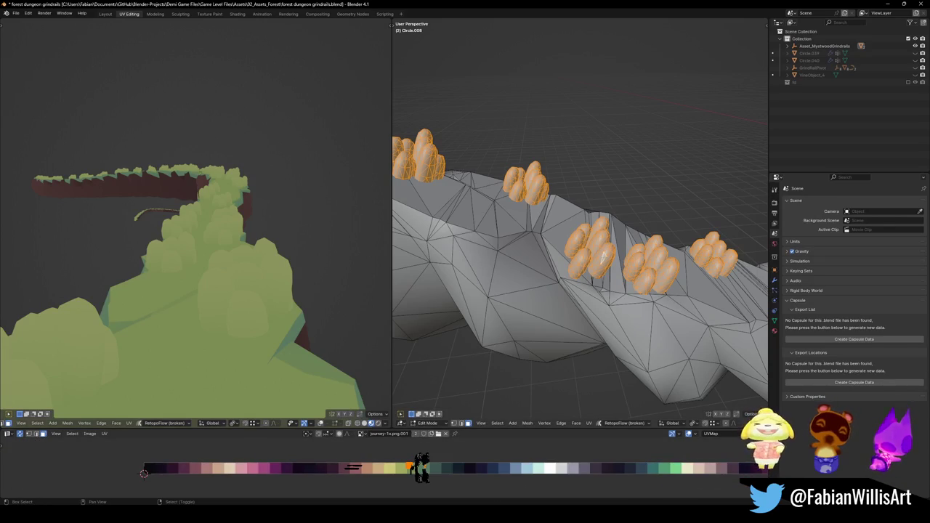
Step: Slide the clump UVs along X, shrink them, and slide again onto light green
key("g")
key("x")
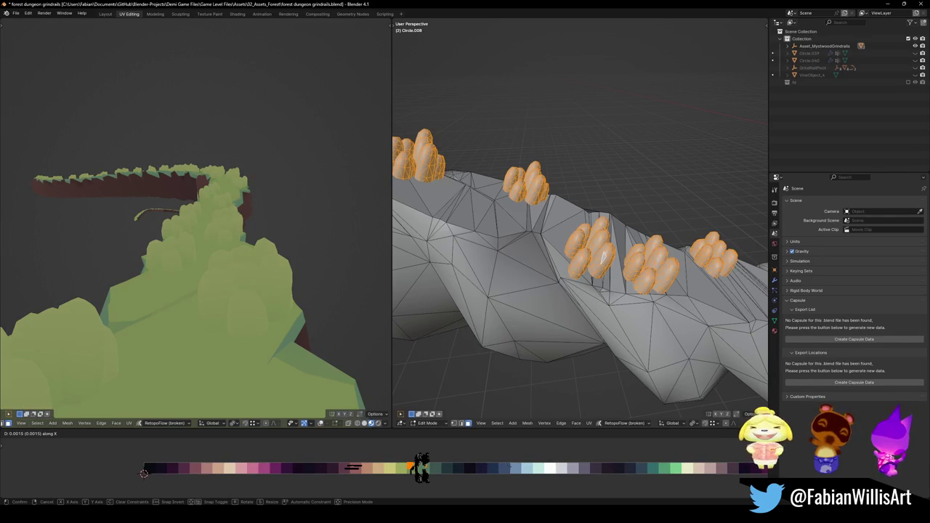
left_click(422, 467)
key("s")
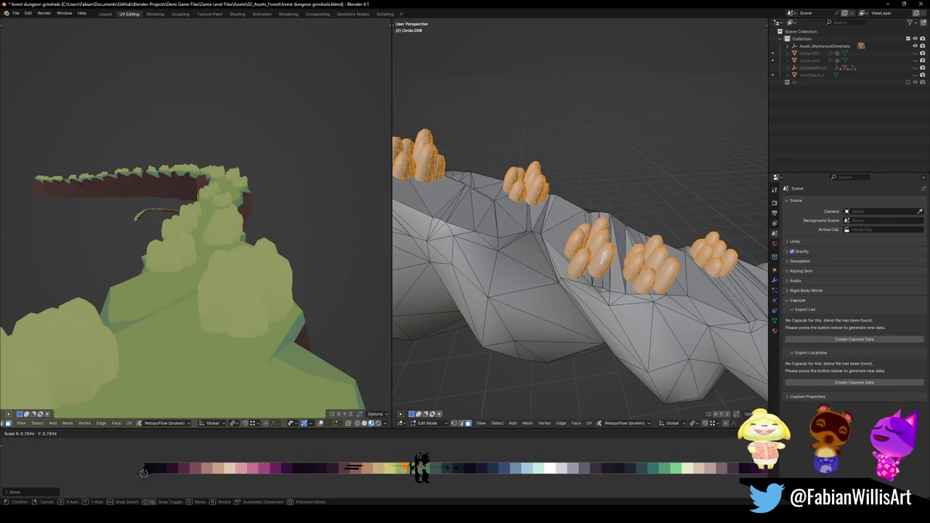
left_click(484, 462)
key("g")
key("x")
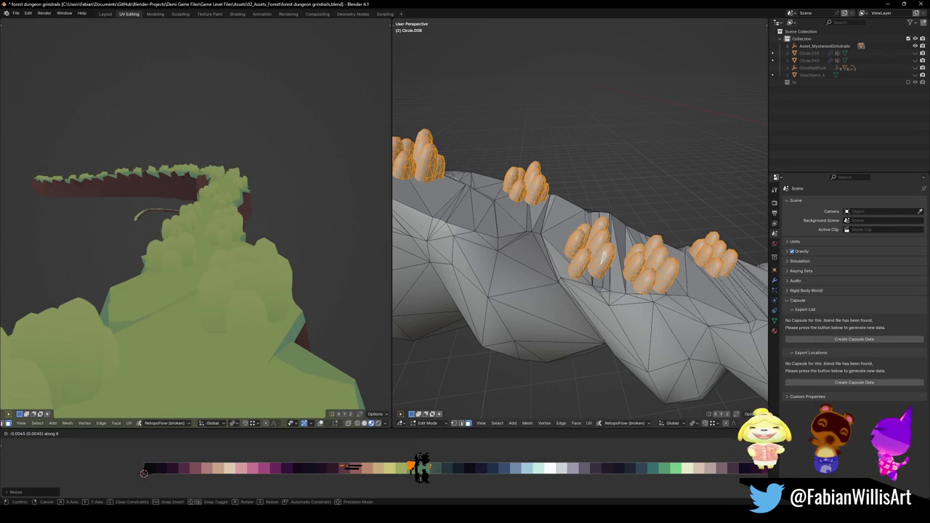
key("Return")
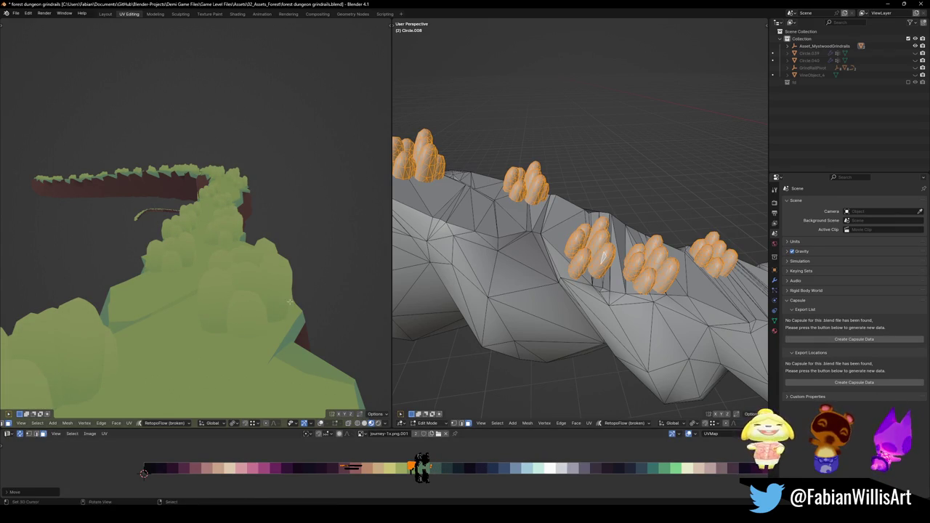
mouse_move(302, 296)
left_mouse_down()
mouse_move(336, 308)
mouse_move(201, 269)
mouse_move(297, 293)
mouse_move(280, 289)
left_mouse_up()
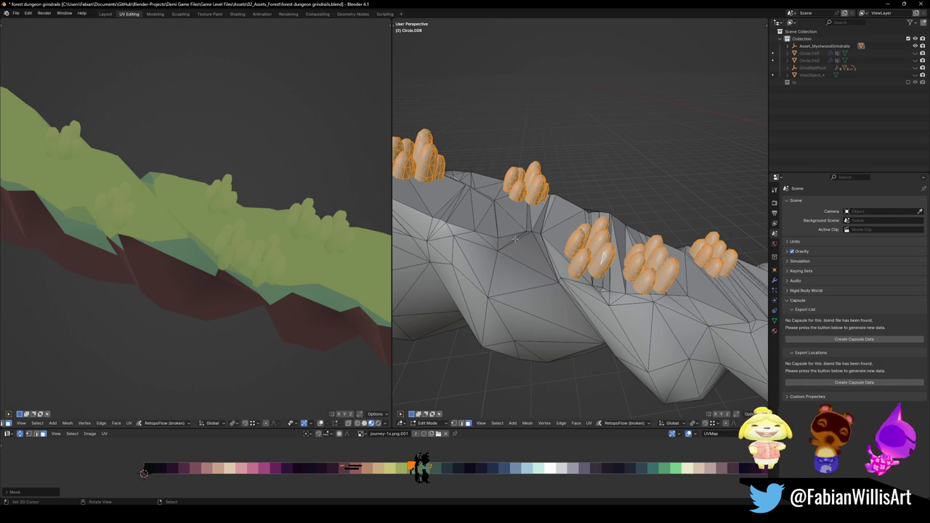
Step: Return to Object Mode and export Asset_MystwoodGrindrails as FBX
scroll(550, 231, "down", 12)
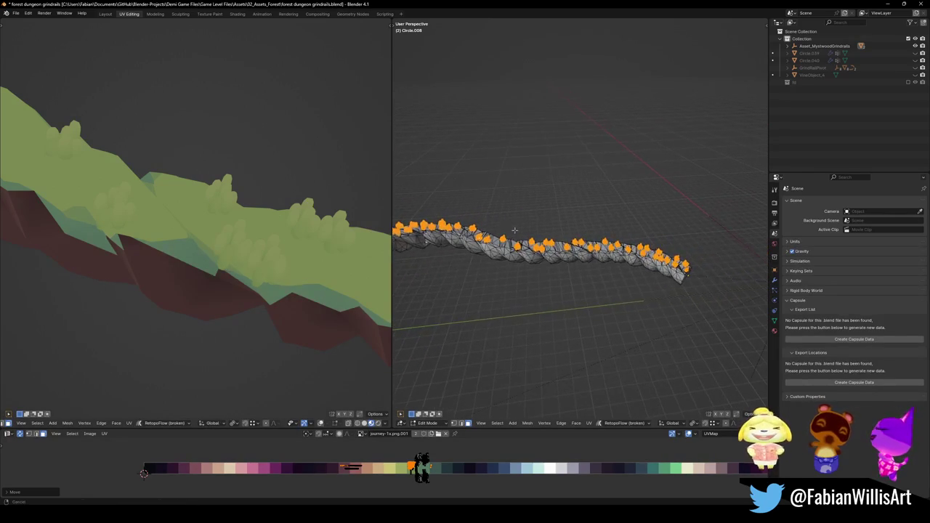
scroll(712, 240, "up", 2)
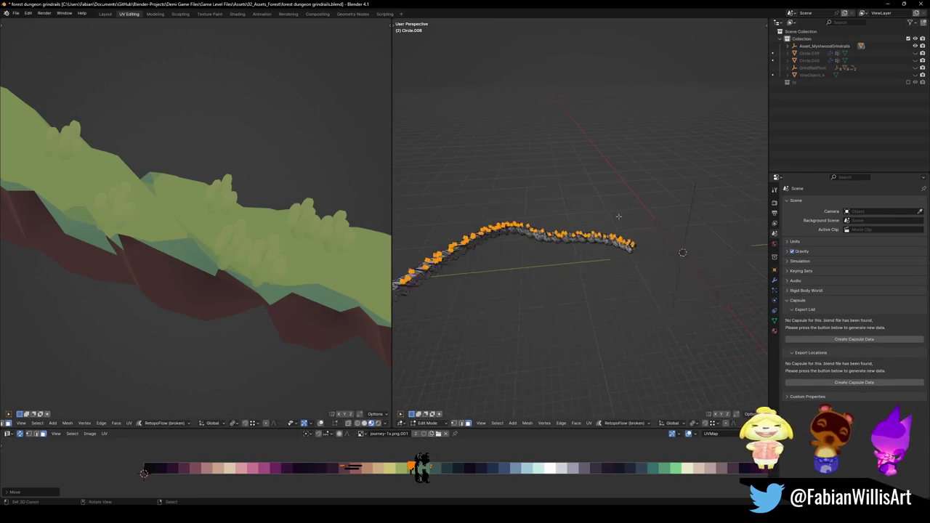
key("Tab")
left_click(707, 242)
key("ctrl+shift+e")
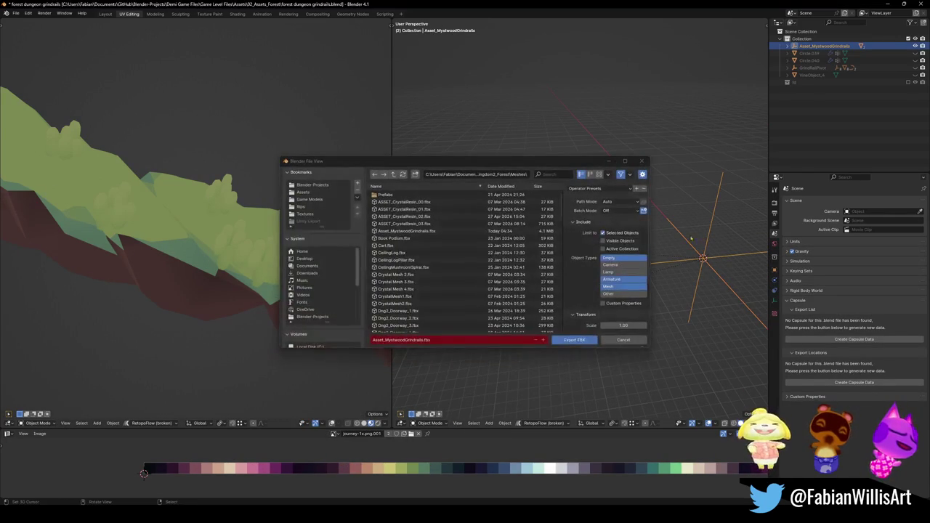
left_click(574, 341)
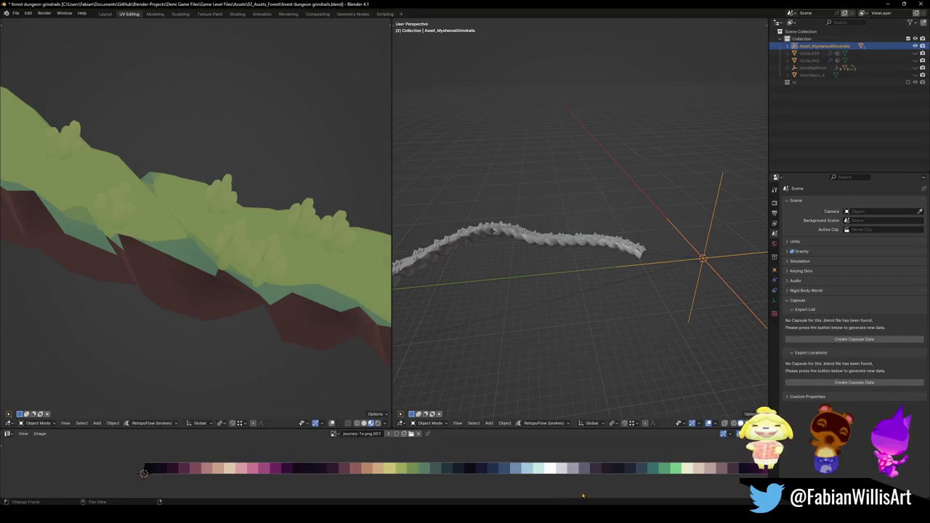
Step: Select and frame rail Circle.008, use the Ctrl+O dialog, then switch to Unity
mouse_move(545, 517)
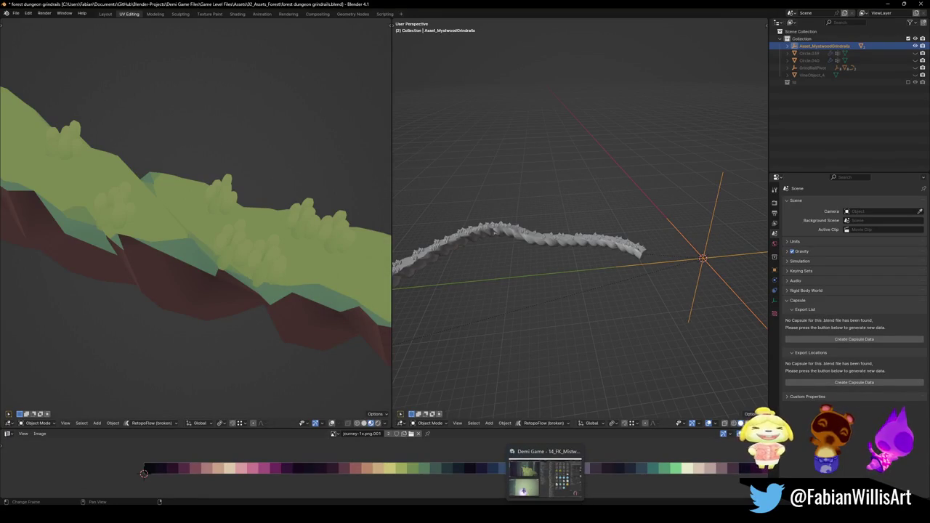
left_click(588, 247)
scroll(589, 248, "down", 6)
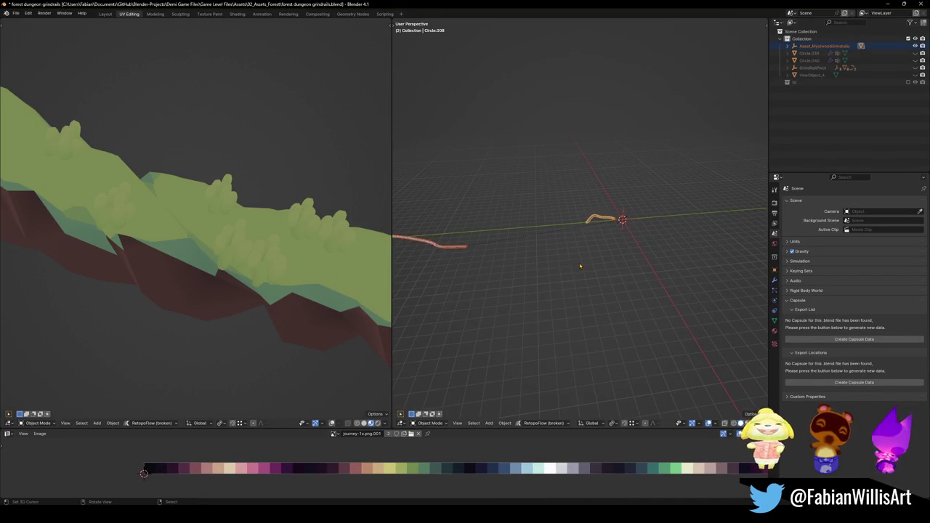
key("KP_Decimal")
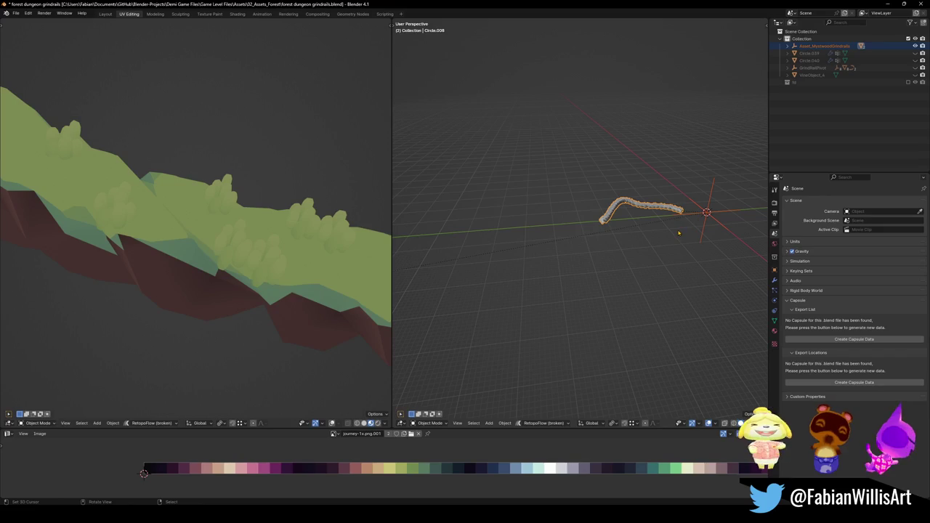
key("ctrl+o")
left_click(570, 340)
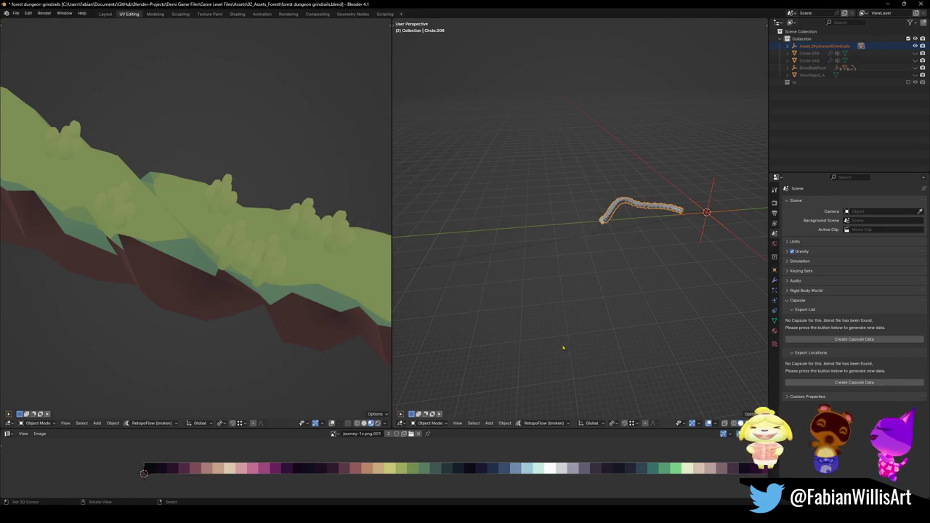
key("alt+Tab")
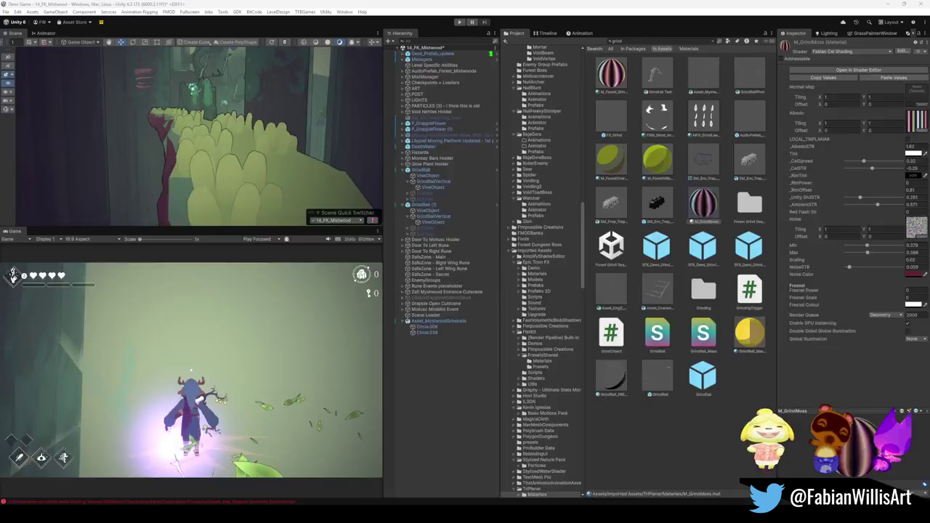
Step: Select the rail's Circle.008 mesh and drop M_Forest_GrindRail's Self Shading Size from 0.437 to 0
mouse_move(300, 154)
left_mouse_down()
mouse_move(355, 154)
mouse_move(322, 170)
mouse_move(220, 176)
mouse_move(292, 211)
mouse_move(359, 171)
mouse_move(310, 169)
mouse_move(279, 200)
left_mouse_up()
left_click(279, 200)
left_click(291, 194)
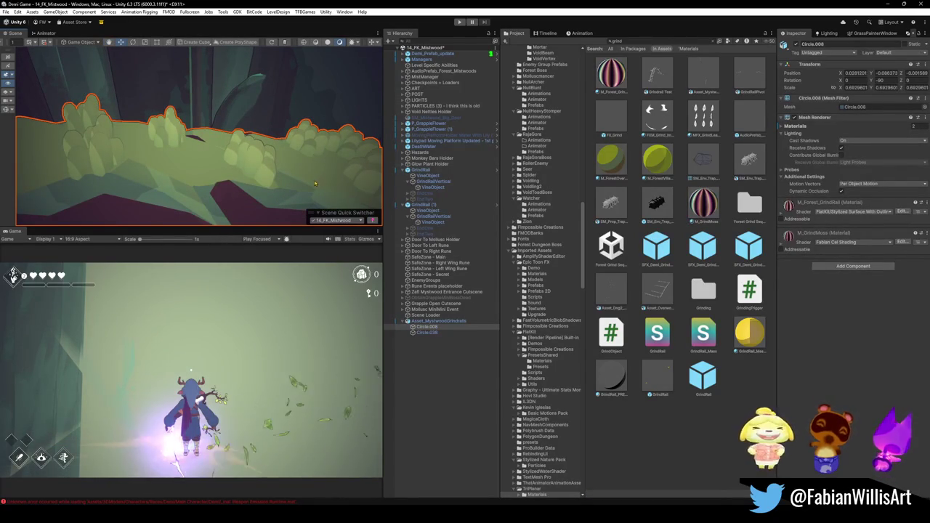
left_click(611, 73)
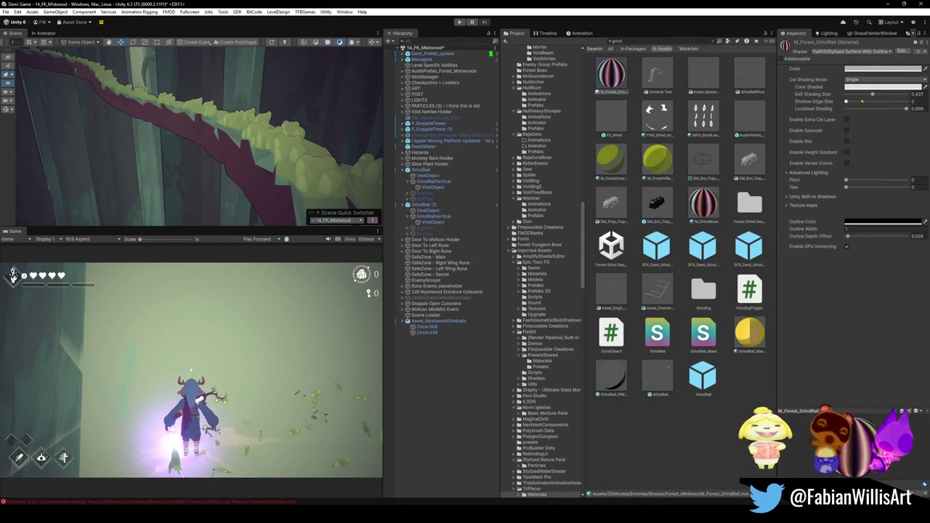
left_click_drag(873, 95, 846, 95)
mouse_move(203, 124)
left_mouse_down()
mouse_move(216, 117)
mouse_move(98, 136)
mouse_move(320, 162)
mouse_move(231, 164)
mouse_move(268, 171)
mouse_move(343, 169)
mouse_move(81, 127)
mouse_move(139, 146)
left_mouse_up()
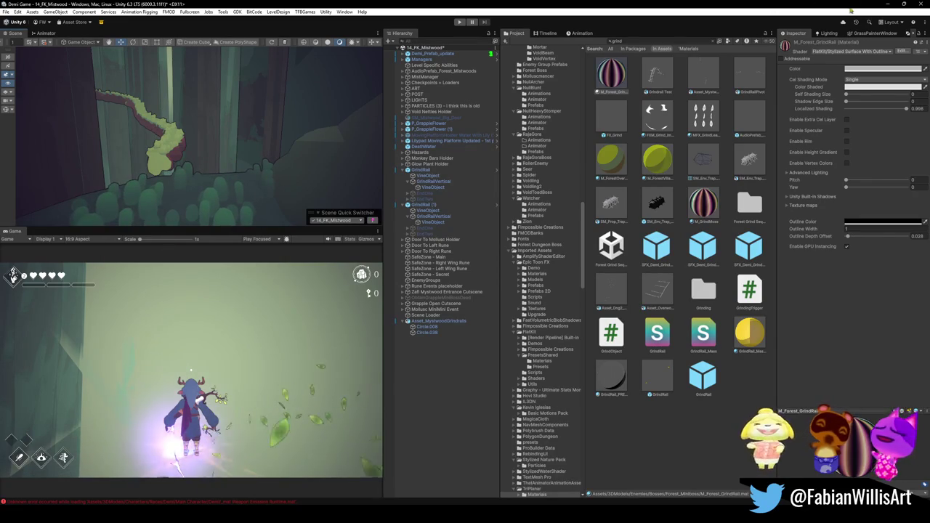
Step: Back in Blender, enter Edit Mode on the rail and select its end-cap faces
key("alt+Tab")
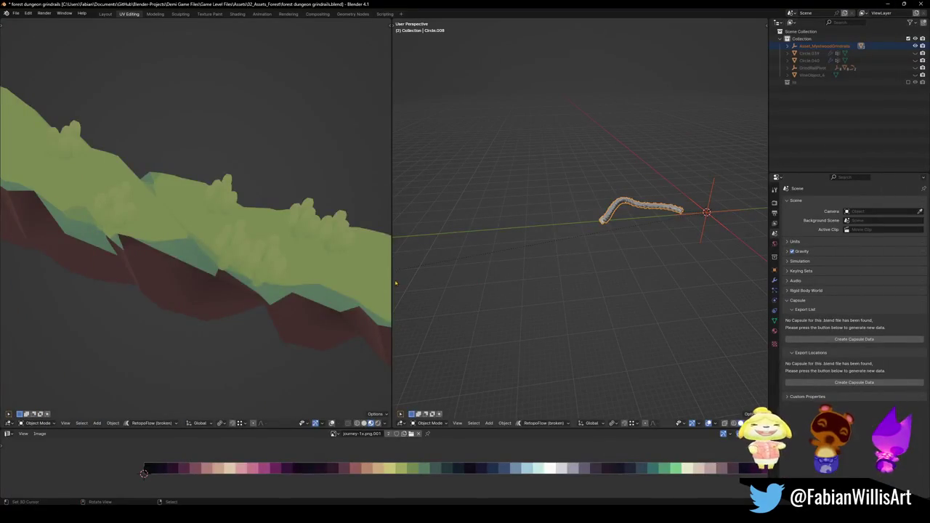
left_click_drag(716, 218, 683, 211)
scroll(683, 211, "up", 5)
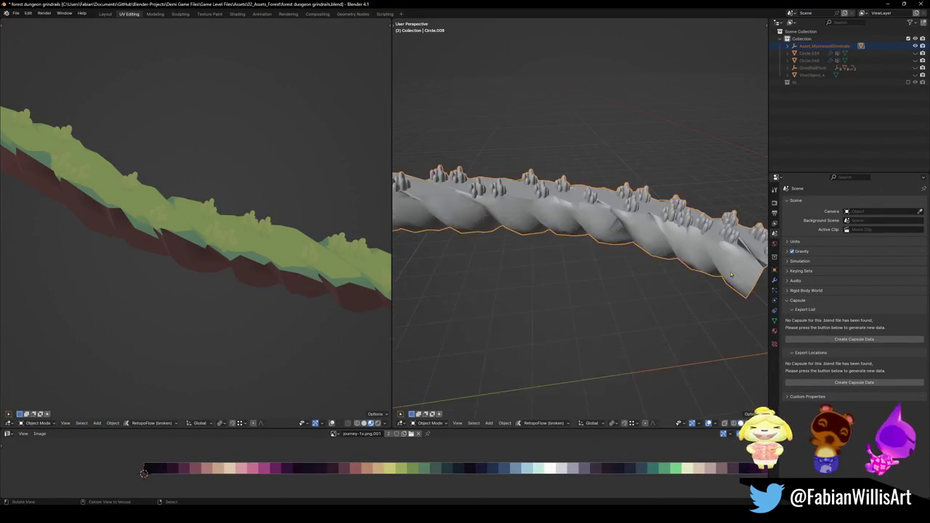
key("Tab")
scroll(626, 238, "up", 5)
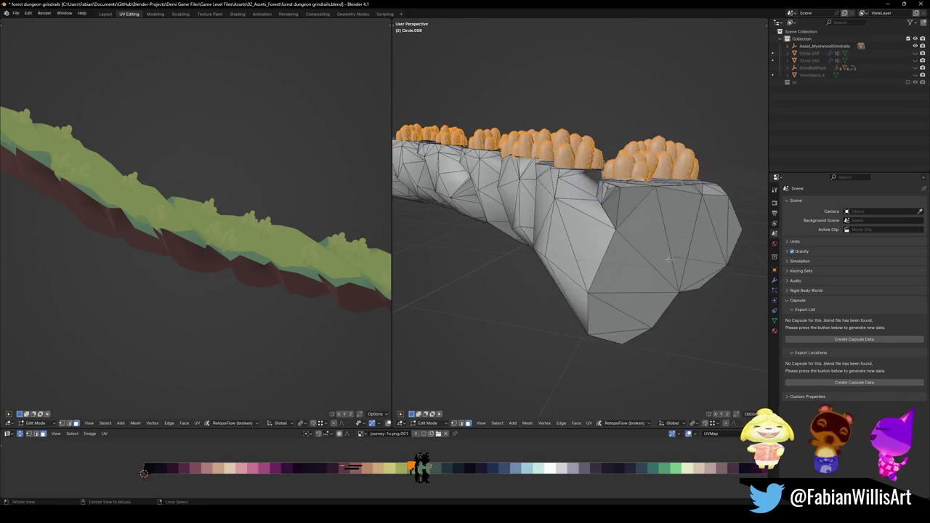
key("alt+a")
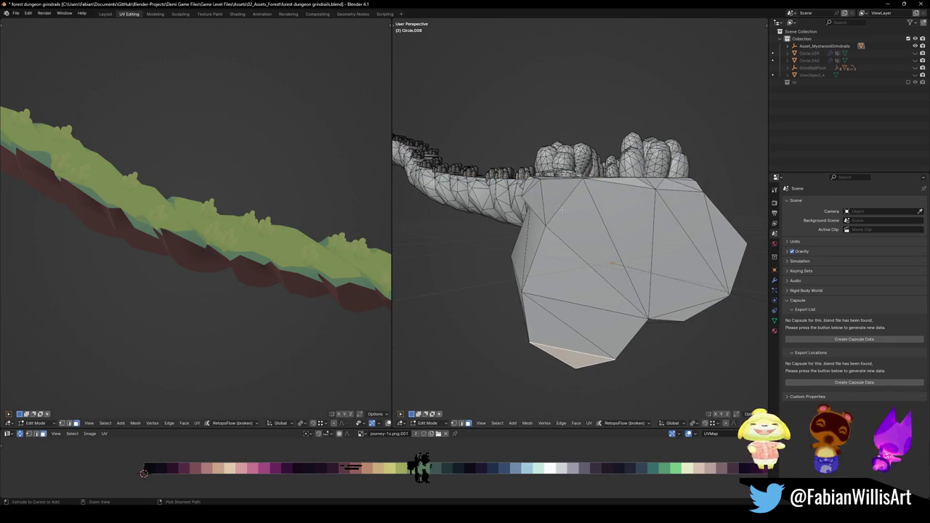
left_click(534, 204, "ctrl")
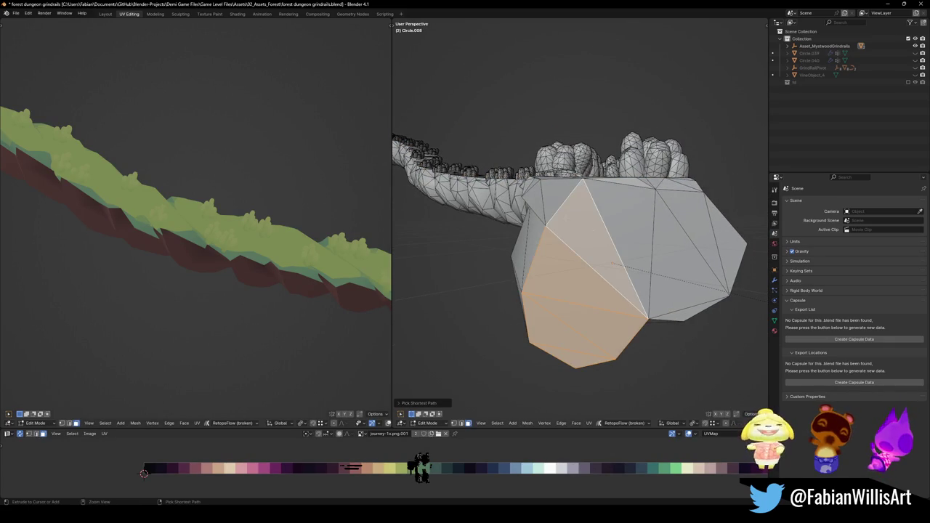
left_click(730, 245, "ctrl")
mouse_move(730, 245)
left_mouse_down()
mouse_move(612, 270)
mouse_move(652, 287)
left_mouse_up()
Step: Assign Wood.001 to the end-cap faces and slide their UVs horizontally toward brown
key("z")
scroll(654, 234, "up", 3)
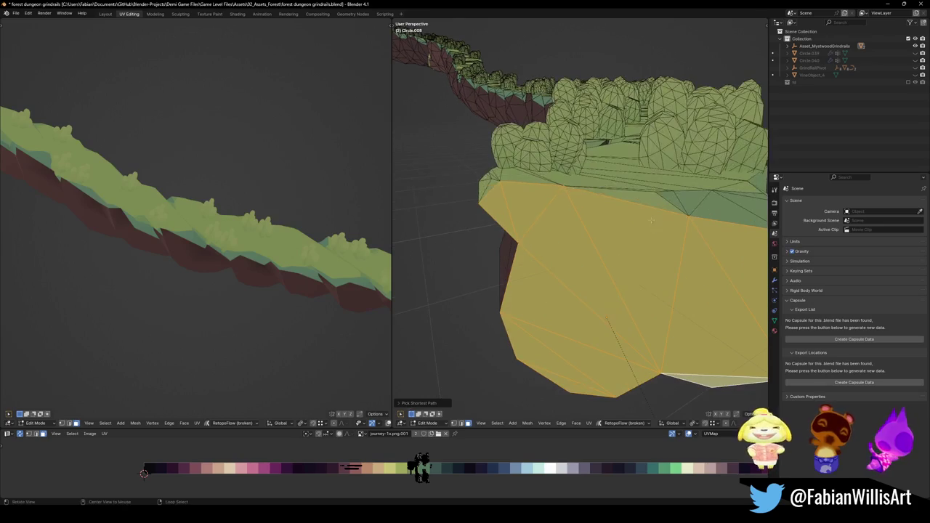
scroll(247, 262, "up", 2)
scroll(264, 239, "up", 3)
left_click_drag(261, 239, 184, 311)
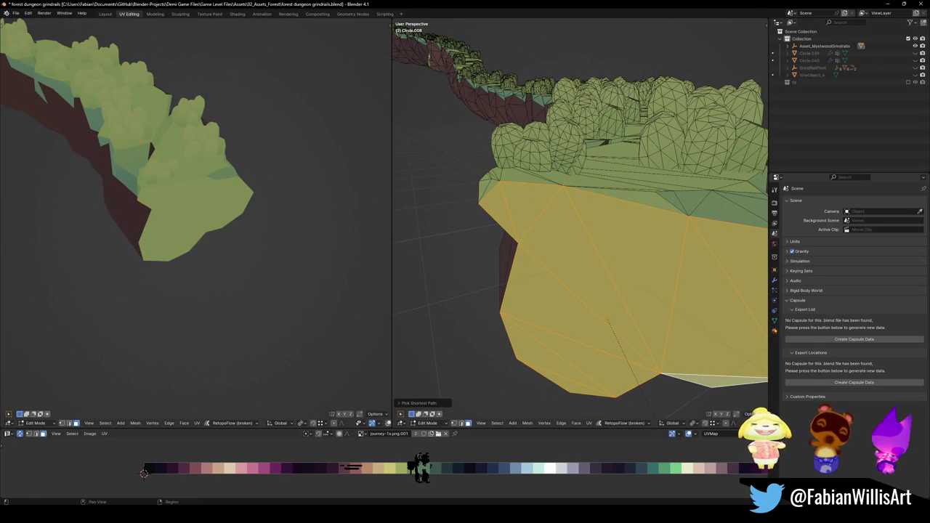
left_click(775, 329)
left_click(804, 210)
left_click(804, 256)
key("g")
key("x")
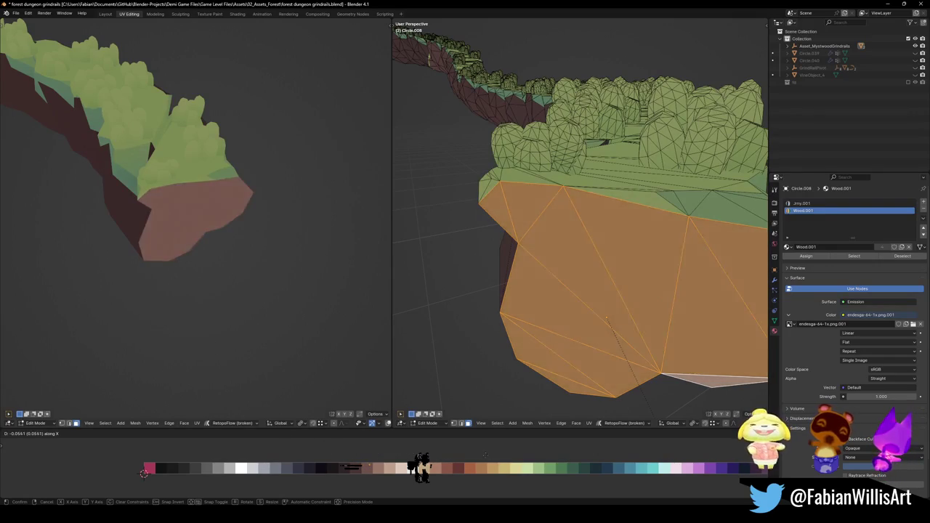
Step: Confirm the brown end cap, then inset and shrink a ring and move it to paler brown
left_click(630, 319)
scroll(629, 319, "down", 3)
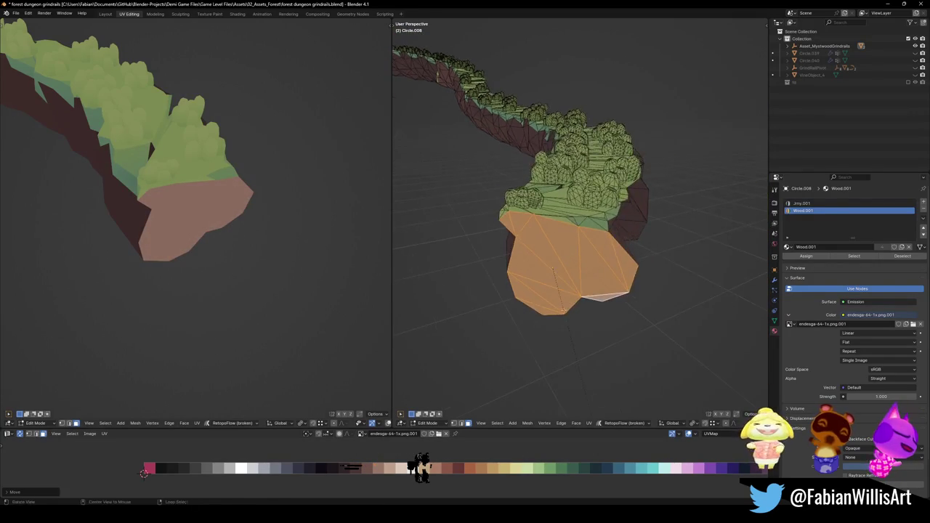
scroll(601, 296, "up", 3)
key("i")
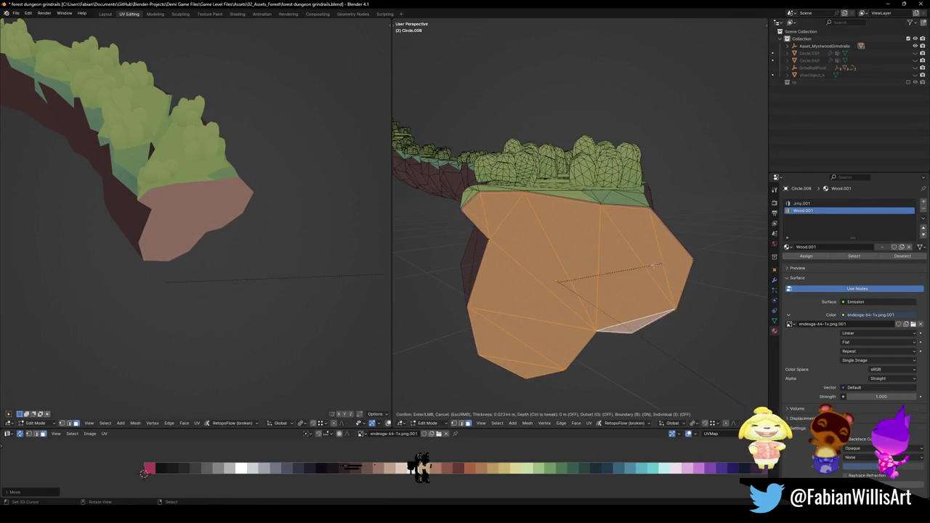
left_click(654, 263)
key("s")
left_click(577, 301)
key("g")
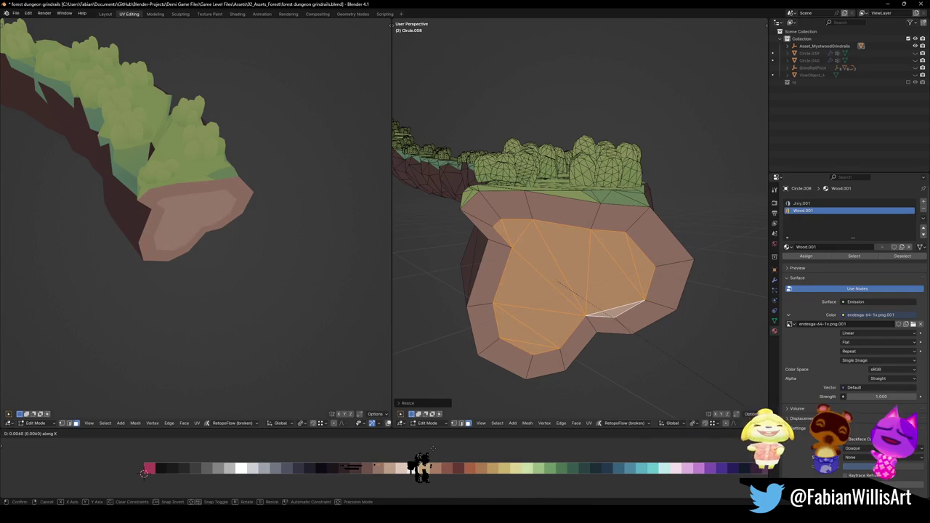
key("Return")
scroll(208, 183, "up", 5)
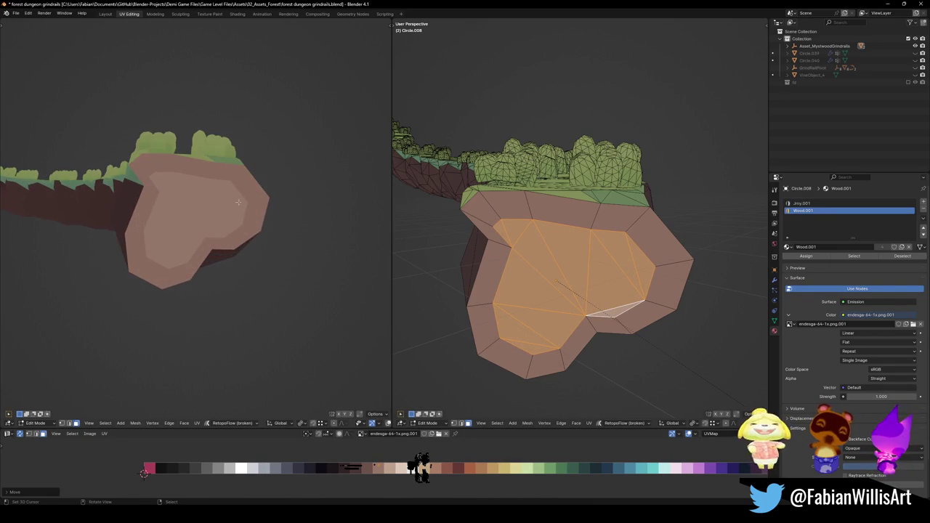
Step: Inset and shrink the centre faces again and shift them to the palest wood colour
key("i")
left_click(629, 268)
key("s")
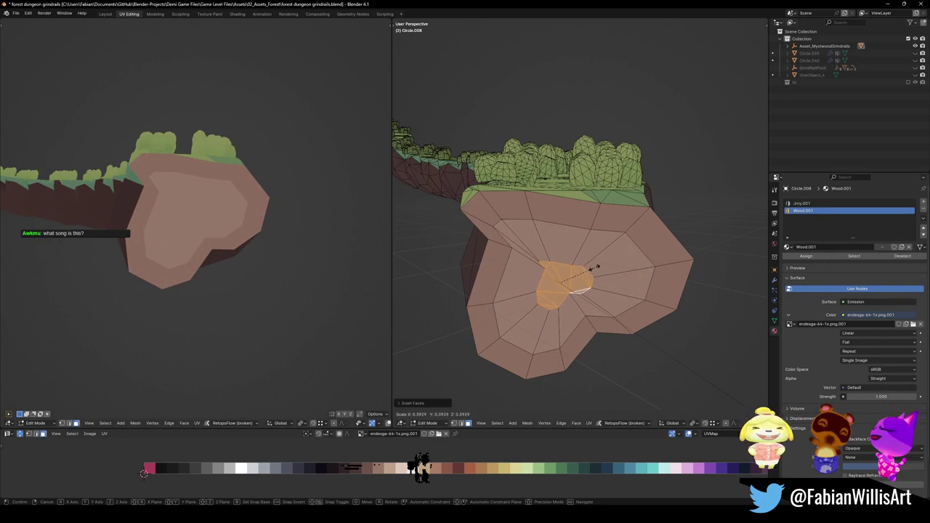
left_click(595, 266)
key("g")
key("x")
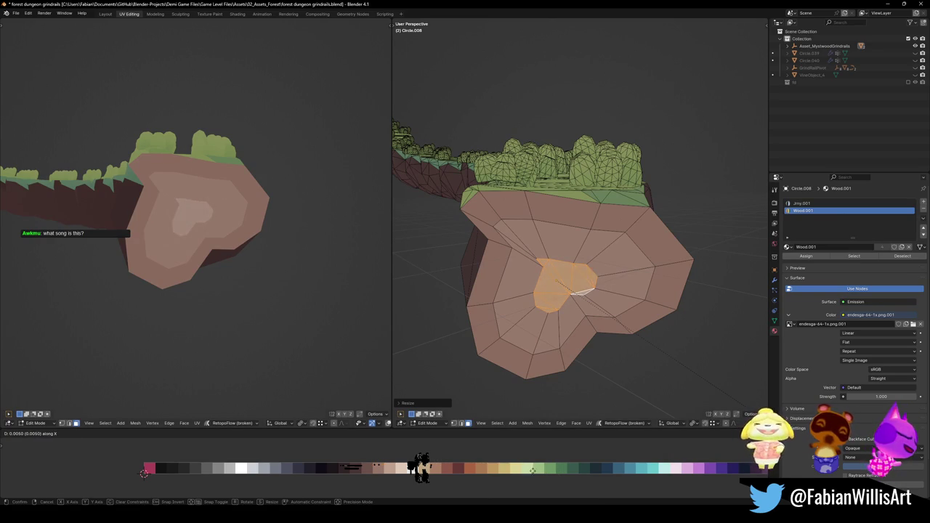
key("Return")
key("s")
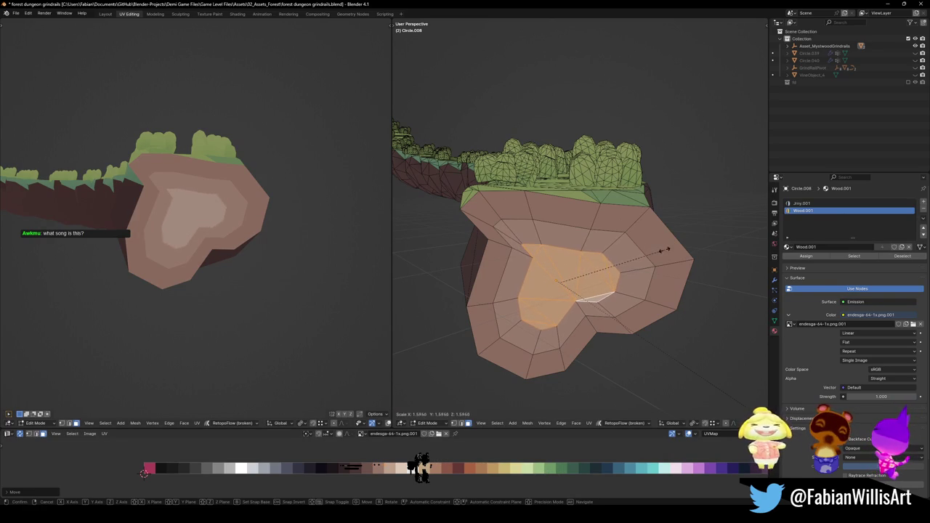
left_click(631, 268)
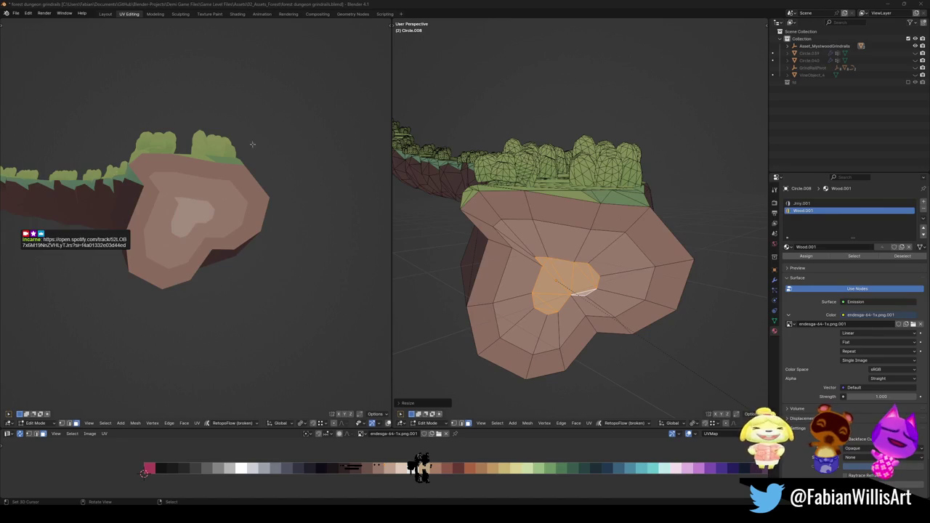
Step: Orbit along the whole rail and make Jmy.001 the active material slot
scroll(179, 232, "down", 8)
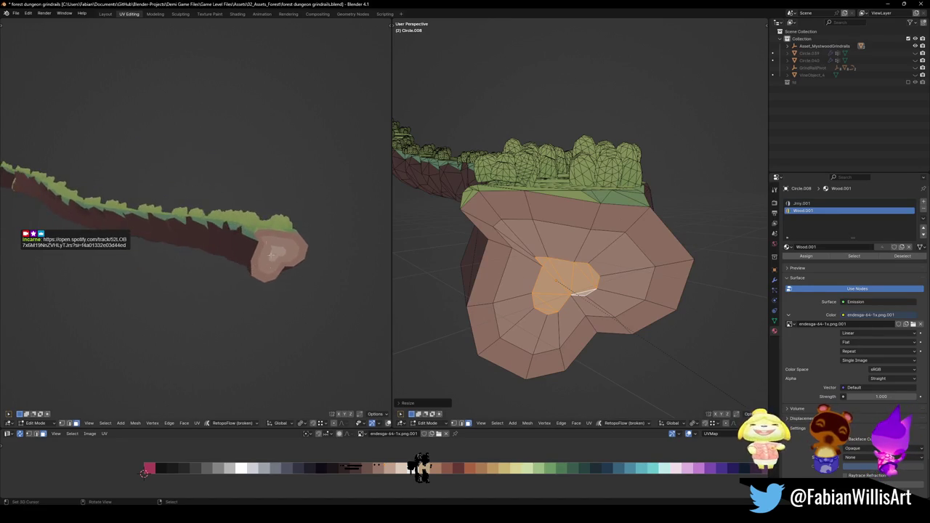
scroll(414, 186, "down", 5)
mouse_move(578, 242)
left_mouse_down()
mouse_move(644, 235)
mouse_move(602, 266)
mouse_move(480, 213)
mouse_move(509, 222)
mouse_move(512, 231)
mouse_move(501, 235)
mouse_move(601, 254)
left_mouse_up()
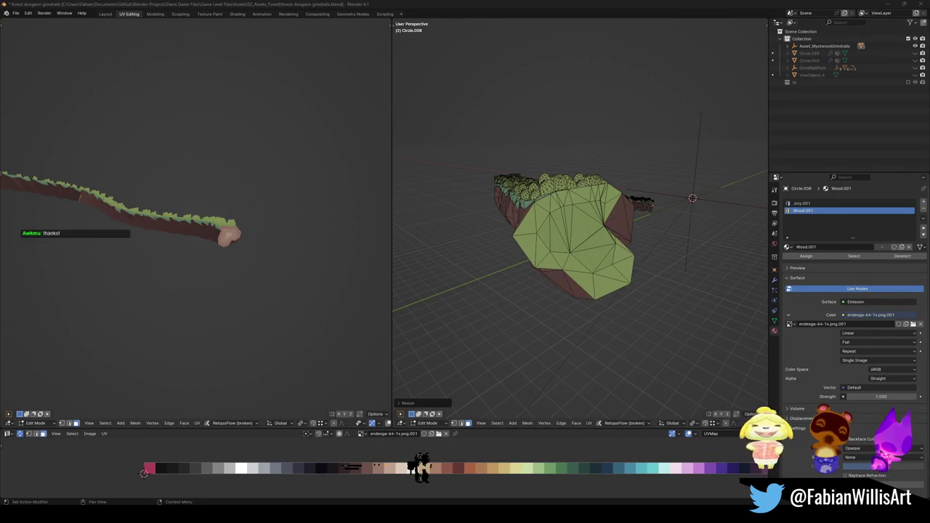
scroll(508, 240, "down", 2)
scroll(618, 247, "up", 4)
left_click(655, 263)
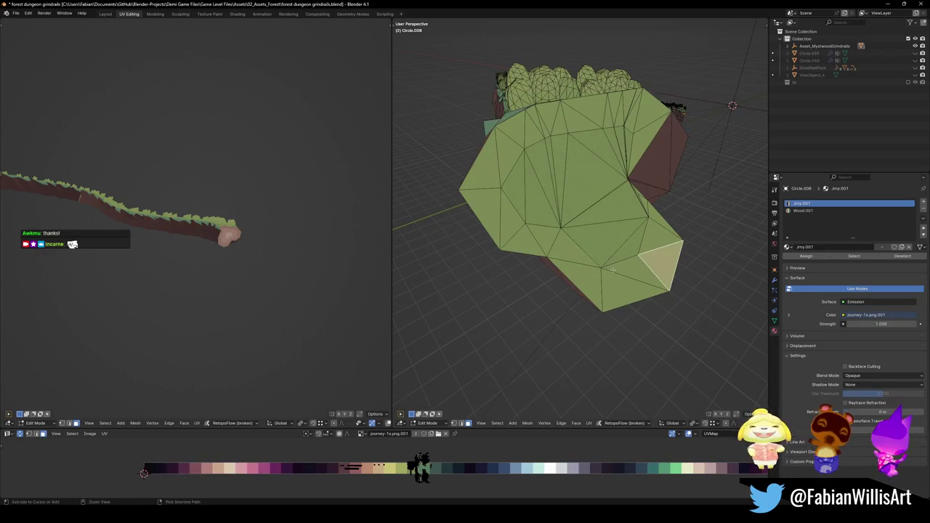
Step: Select the rock's end faces, upper green faces and the thin sliver face
left_click(613, 286, "ctrl")
left_click(613, 287, "ctrl")
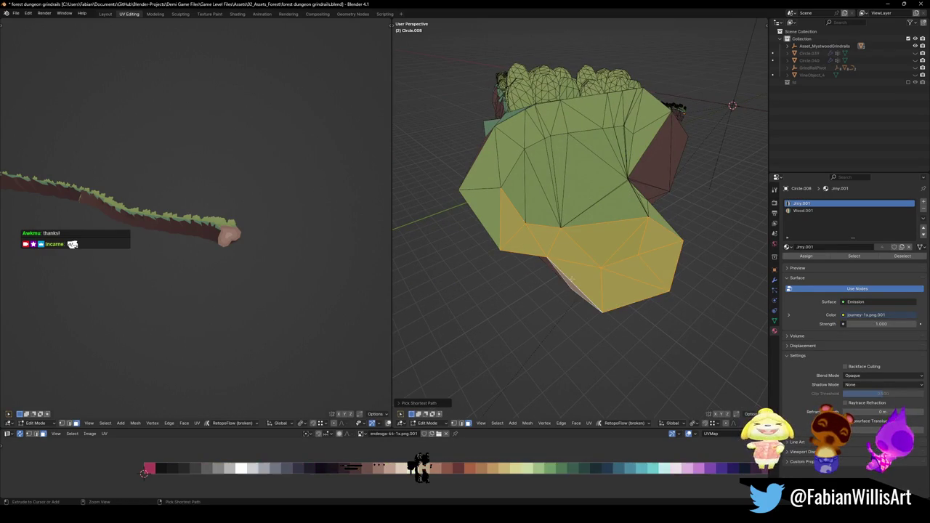
left_click(595, 276, "ctrl")
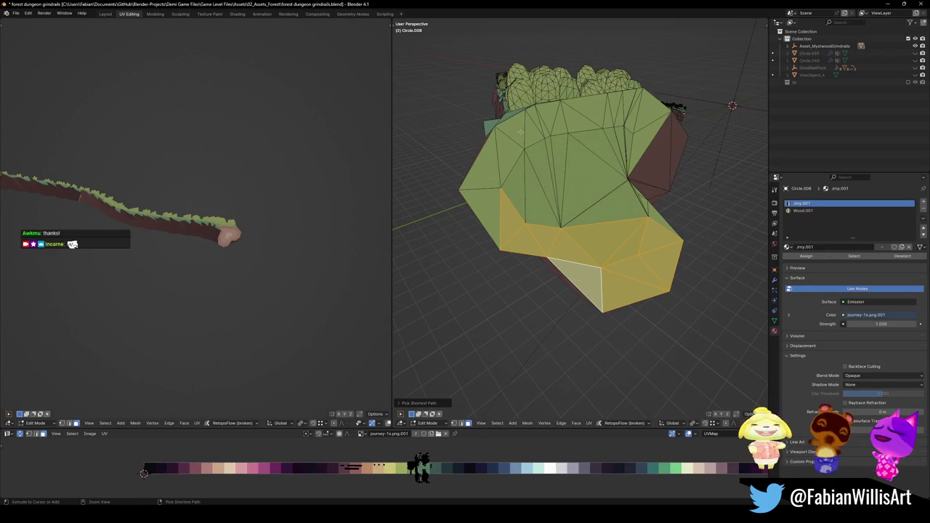
left_click(520, 136, "ctrl")
left_click(481, 164, "ctrl")
left_click(482, 218, "ctrl")
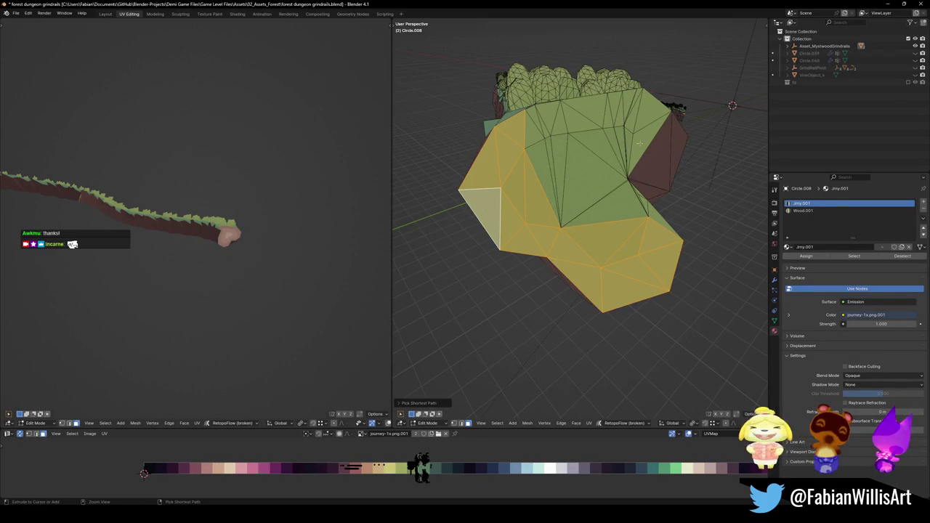
left_click(639, 143, "ctrl")
left_click(647, 102, "ctrl")
left_click(532, 133, "ctrl")
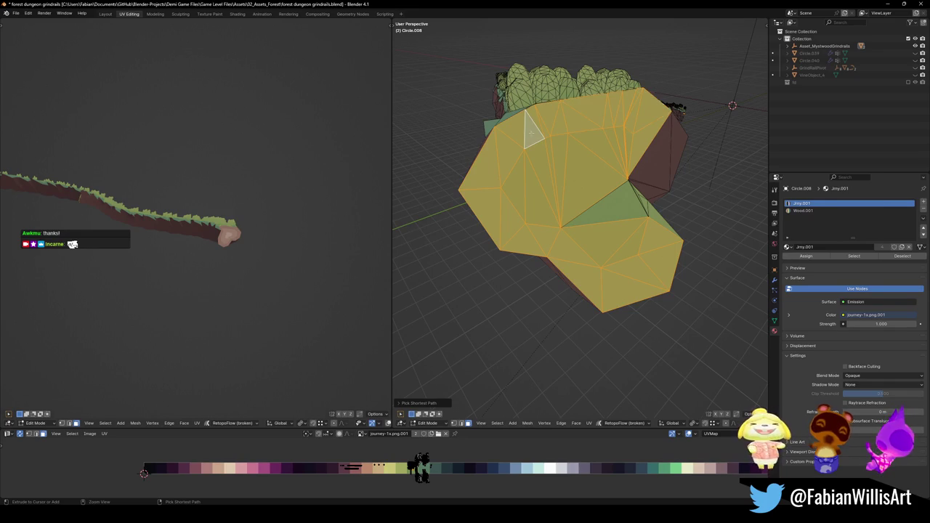
left_click(612, 214, "ctrl")
left_click(657, 219, "ctrl")
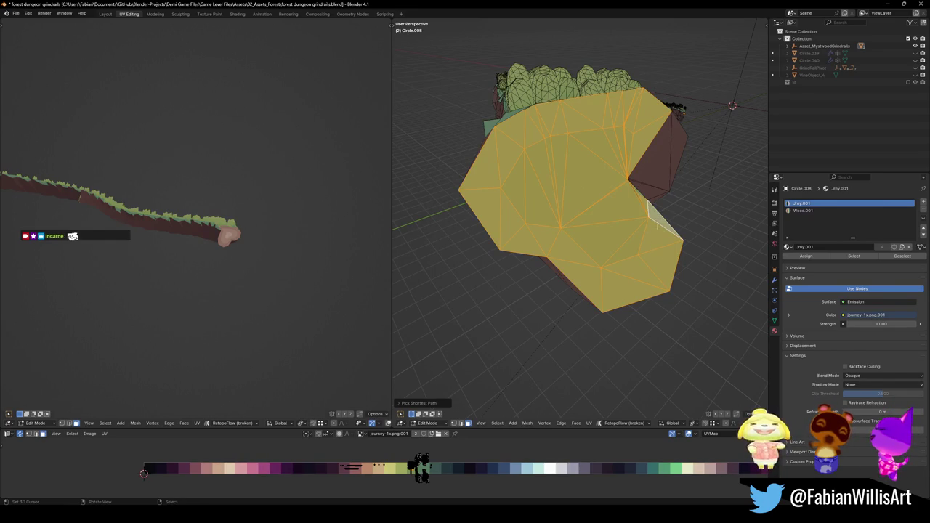
scroll(560, 263, "up", 5)
left_click(603, 178, "ctrl")
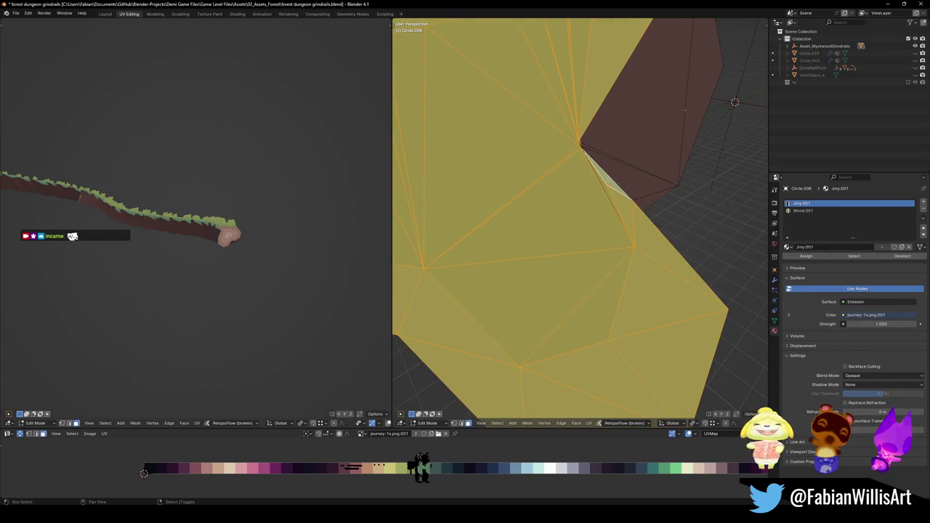
Step: Slide the selected faces' UVs horizontally onto a green palette swatch
mouse_move(603, 179)
left_mouse_down()
mouse_move(571, 221)
mouse_move(567, 209)
mouse_move(582, 204)
left_mouse_up()
scroll(595, 200, "down", 3)
scroll(592, 203, "up", 3)
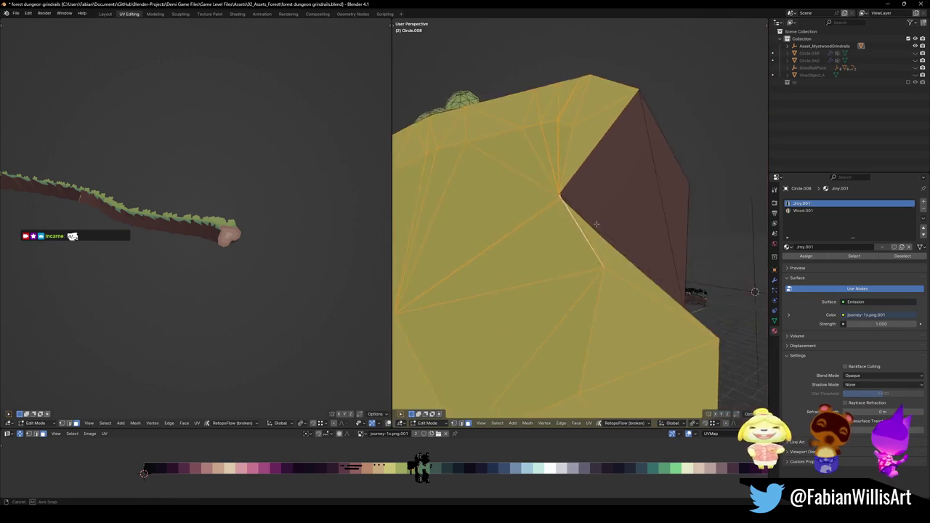
scroll(582, 214, "down", 6)
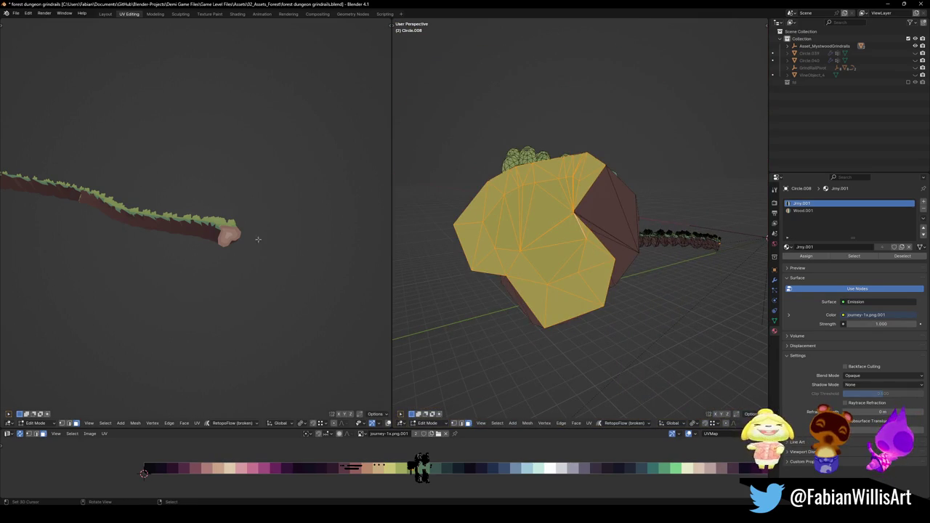
scroll(161, 226, "up", 5)
scroll(161, 226, "down", 5)
left_click_drag(167, 231, 244, 283)
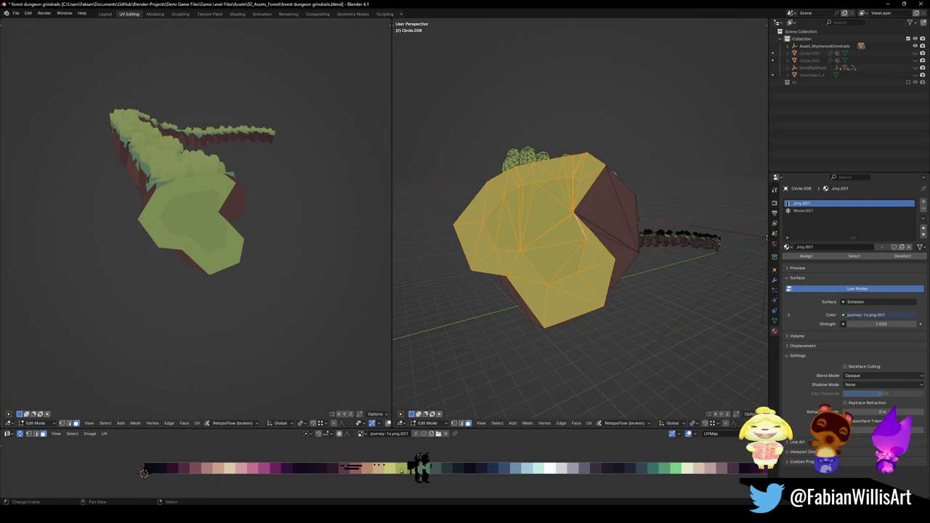
key("g")
key("x")
key("Return")
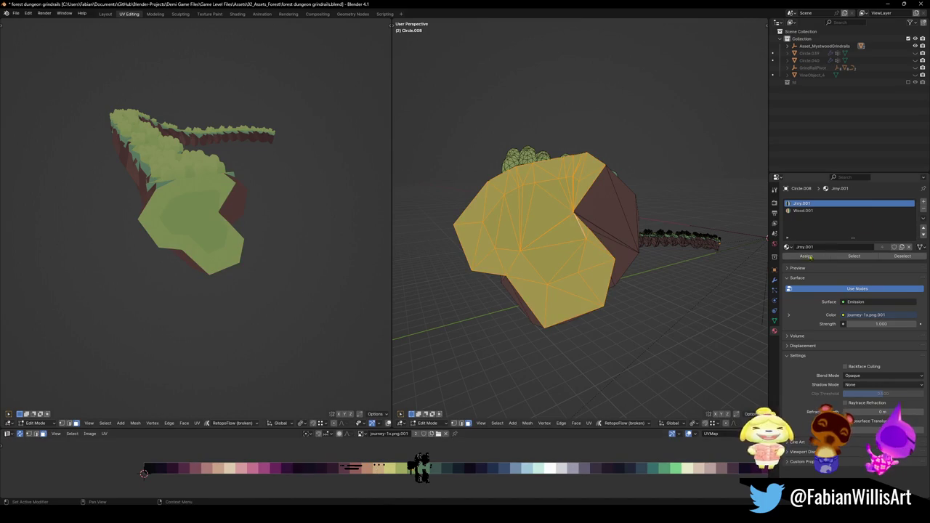
left_click(804, 210)
Step: Assign Wood.001 to the selected rock faces and move and scale their UVs onto brown
left_click(807, 256)
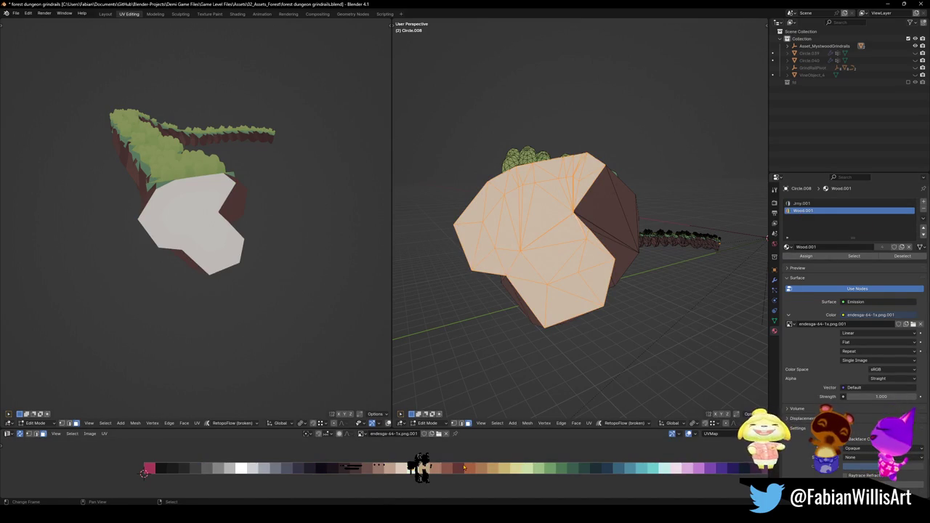
key("g")
key("x")
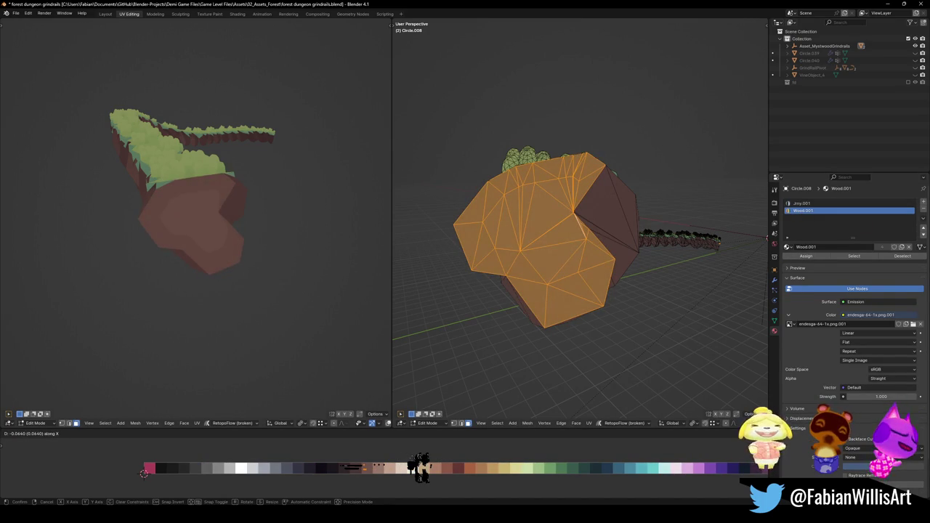
key("Return")
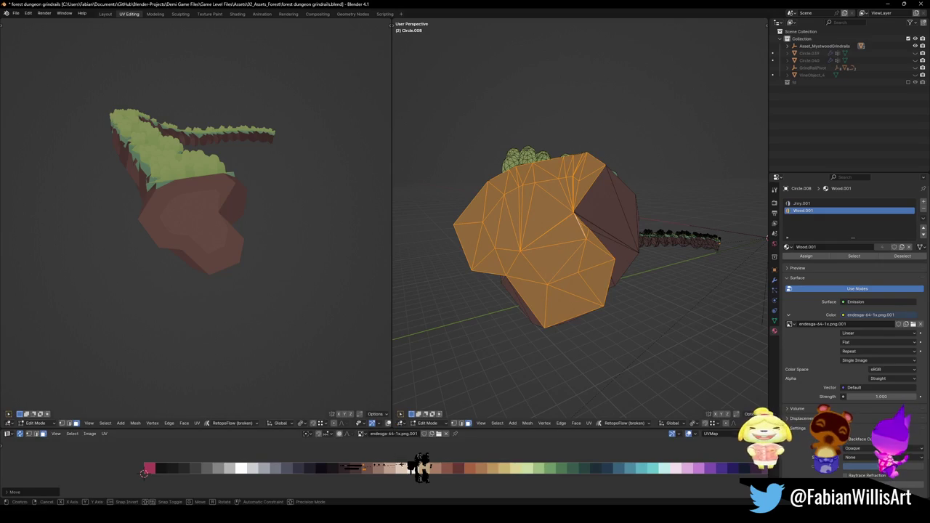
key("s")
key("Return")
Step: Nudge the rock faces' UVs further along the palette to a pale pinkish-brown
scroll(276, 252, "up", 3)
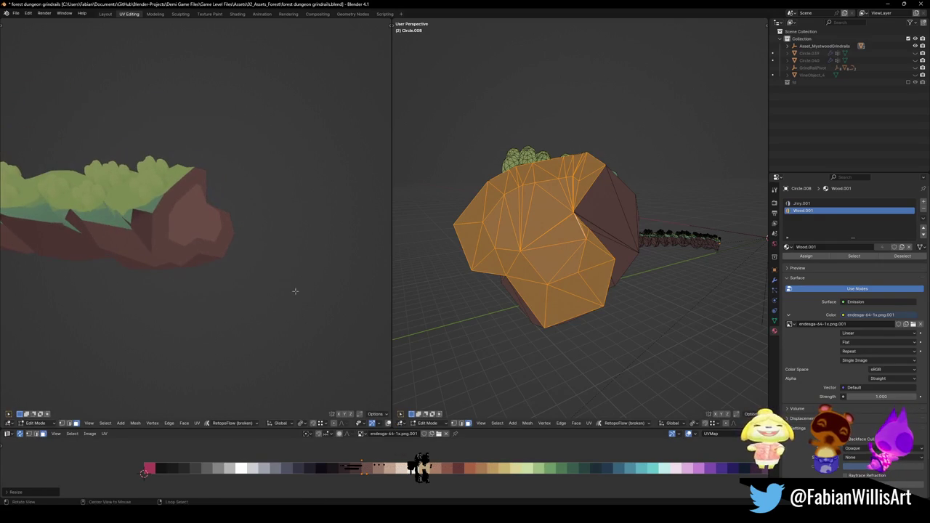
key("g")
key("x")
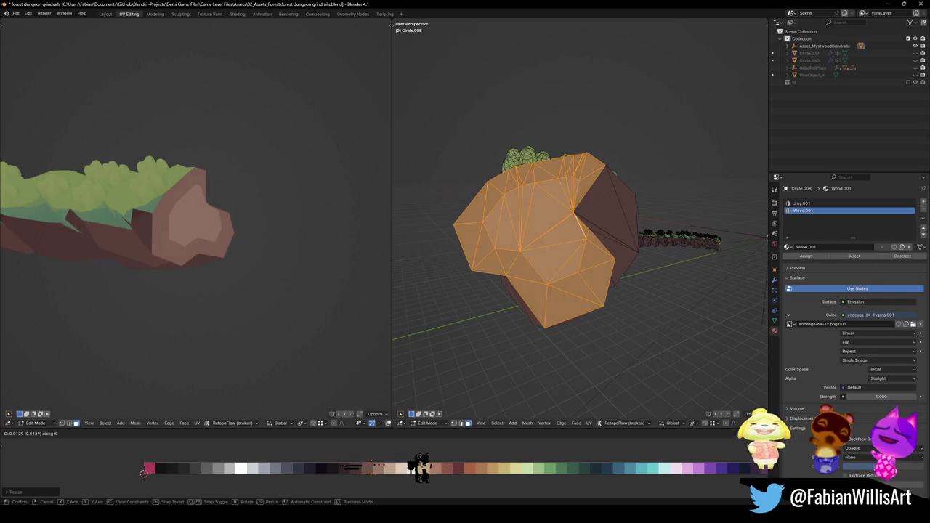
key("Return")
scroll(255, 233, "down", 3)
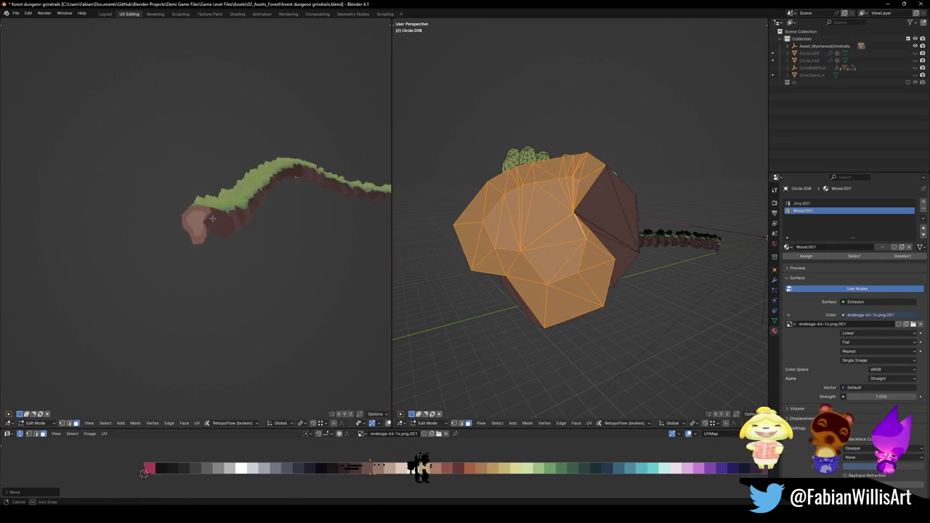
left_click_drag(258, 211, 260, 240)
scroll(271, 233, "up", 3)
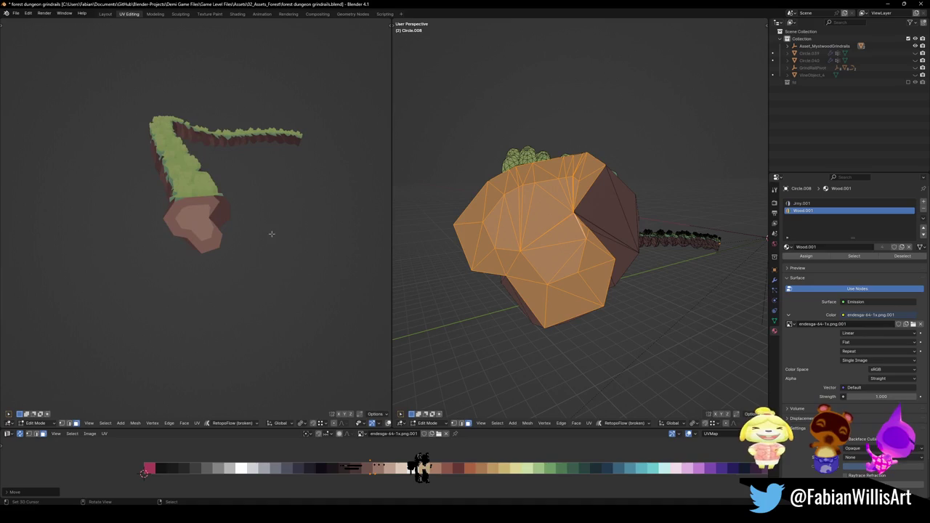
Step: Scale the rock UVs up slightly and shift them horizontally to finish the colour
key("s")
key("Return")
key("g")
key("x")
key("Return")
mouse_move(181, 240)
left_mouse_down()
mouse_move(193, 225)
mouse_move(239, 264)
mouse_move(322, 205)
mouse_move(245, 233)
mouse_move(272, 211)
mouse_move(291, 240)
mouse_move(284, 262)
mouse_move(320, 258)
mouse_move(260, 242)
left_mouse_up()
scroll(272, 211, "up", 3)
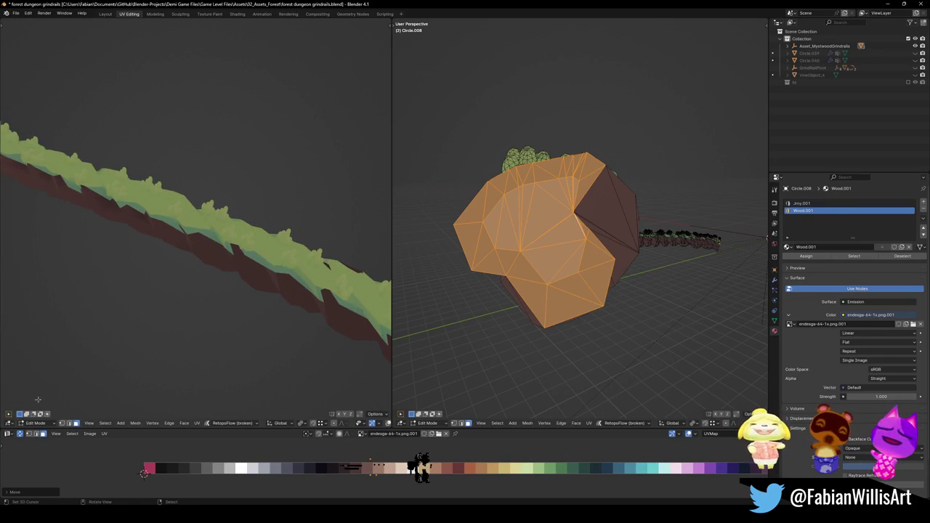
mouse_move(501, 235)
left_mouse_down()
mouse_move(632, 211)
mouse_move(618, 191)
mouse_move(633, 183)
mouse_move(573, 200)
mouse_move(605, 197)
mouse_move(611, 205)
left_mouse_up()
Step: Save the grindrails file and export Asset_MystwoodGrindrails as FBX
key("Tab")
scroll(582, 218, "down", 5)
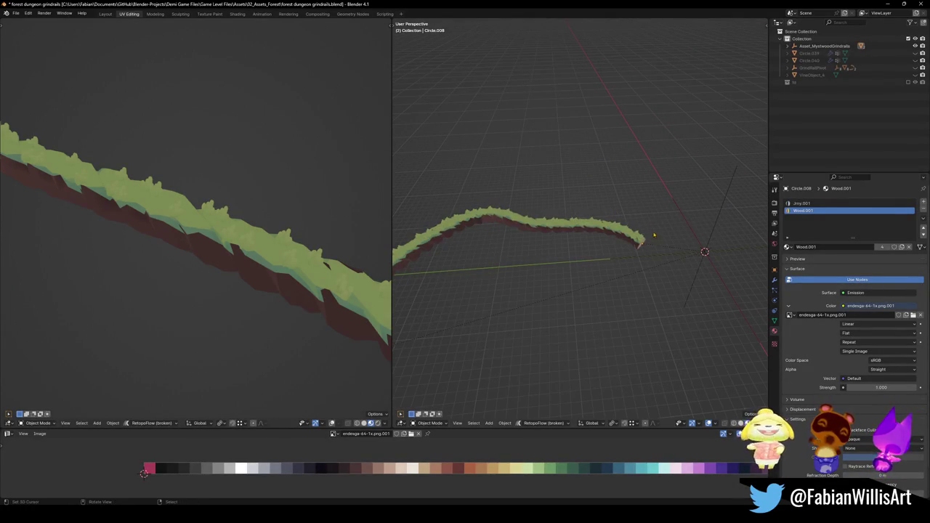
key("ctrl+s")
left_click(706, 252)
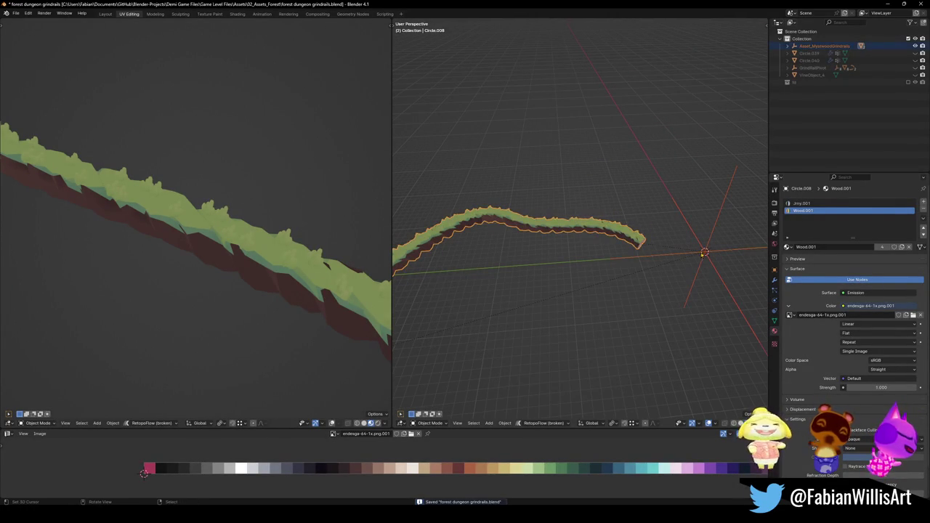
key("ctrl+shift+e")
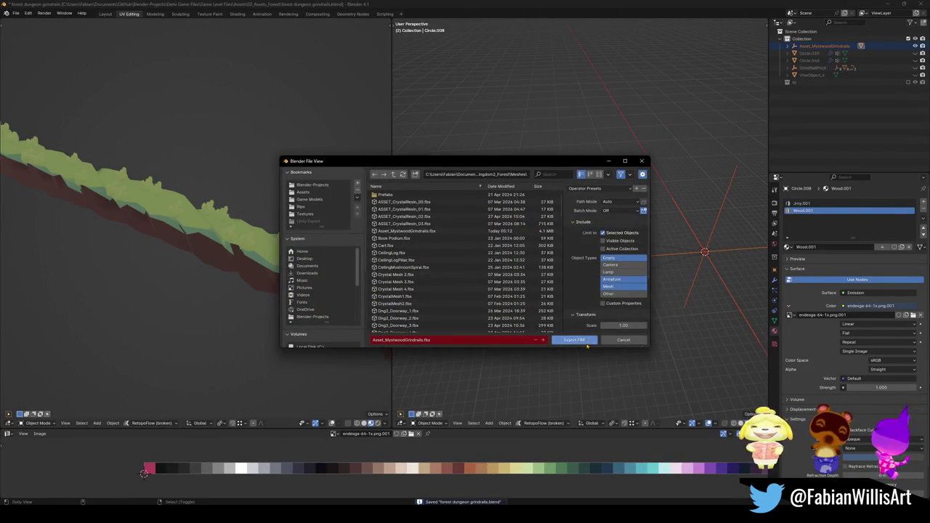
left_click(585, 342)
key("alt+Tab")
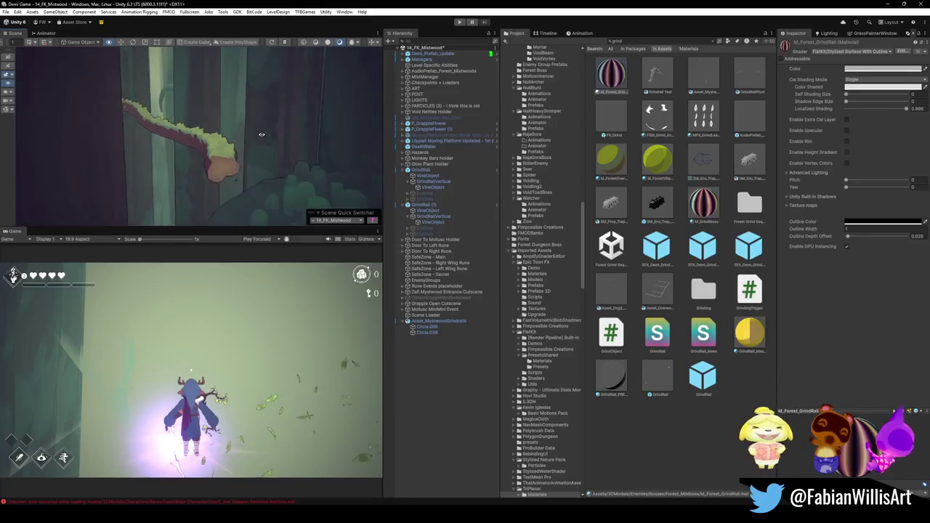
Step: Drag M_GrindMoss from the Project window onto the vine rail's moss
mouse_move(208, 126)
left_mouse_down()
mouse_move(240, 129)
mouse_move(279, 152)
left_mouse_up()
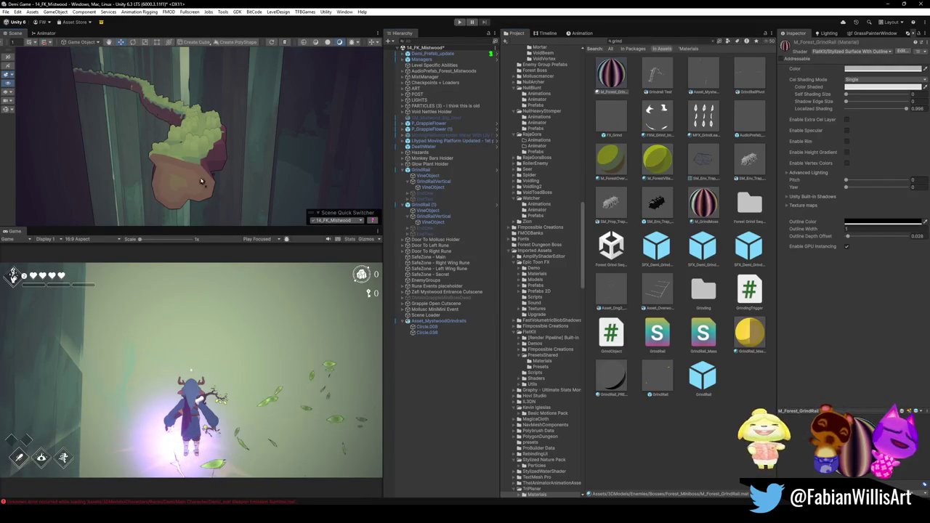
mouse_move(202, 181)
left_mouse_down()
mouse_move(206, 153)
mouse_move(227, 164)
mouse_move(178, 183)
left_mouse_up()
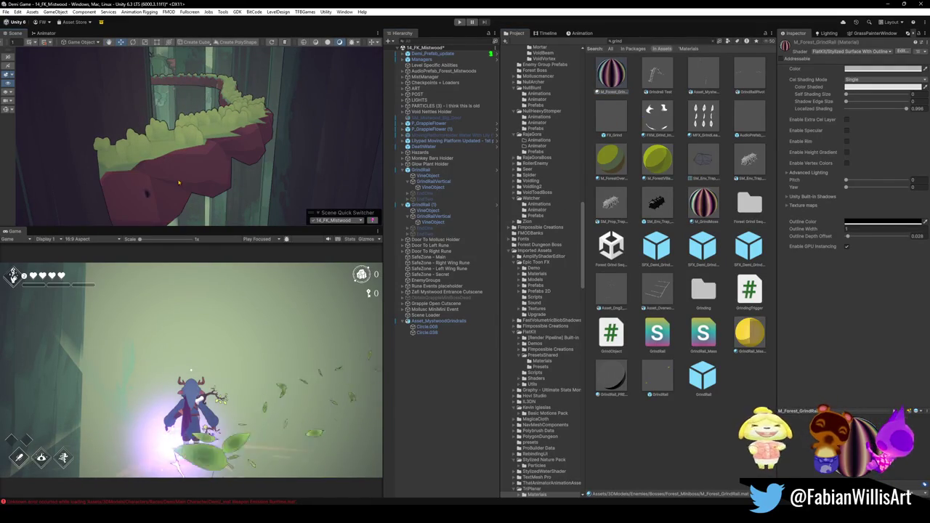
left_click(704, 209)
mouse_move(231, 147)
left_mouse_down()
mouse_move(186, 146)
mouse_move(256, 150)
left_mouse_up()
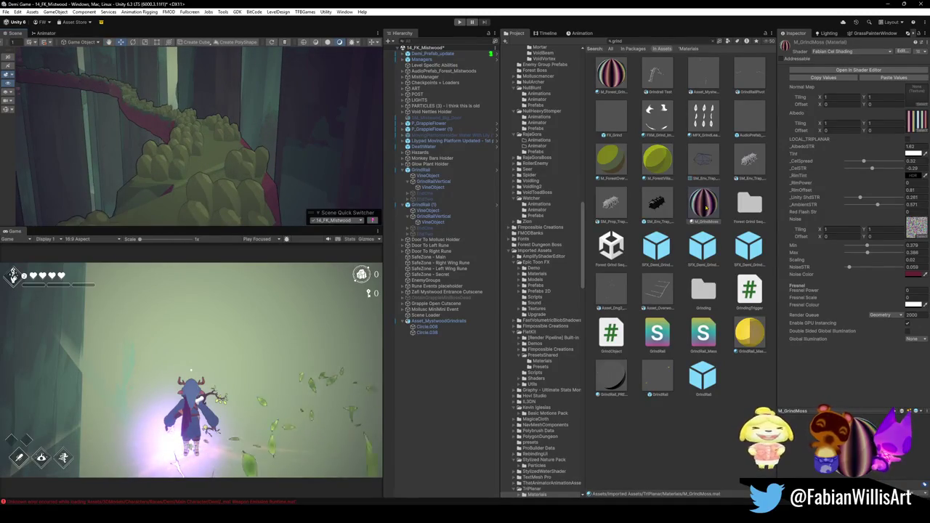
Step: Set M_GrindMoss Cel Spread to about 1 and Cel Strength to about -0.04
mouse_move(864, 160)
left_mouse_down()
mouse_move(919, 169)
mouse_move(846, 161)
left_mouse_up()
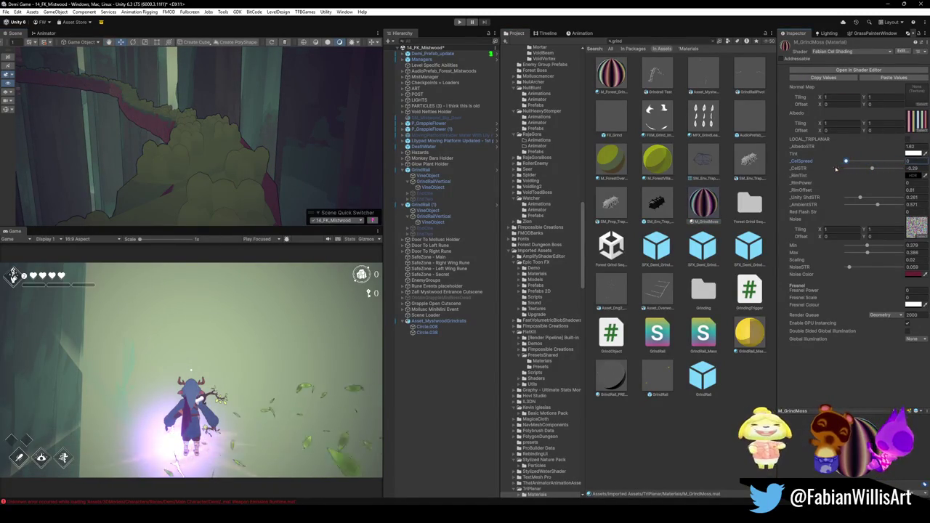
left_click_drag(215, 200, 186, 195)
mouse_move(848, 165)
left_mouse_down()
mouse_move(881, 170)
mouse_move(864, 165)
left_mouse_up()
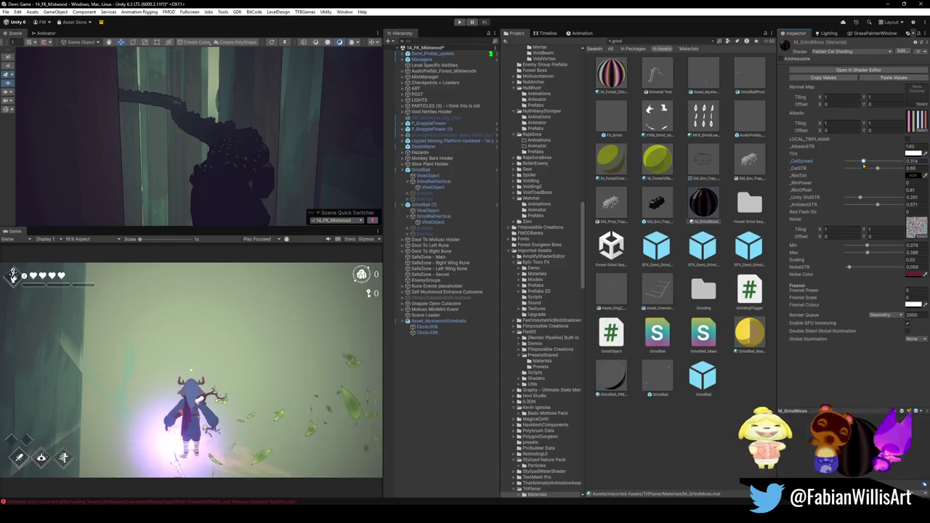
mouse_move(878, 170)
left_mouse_down()
mouse_move(862, 168)
mouse_move(888, 164)
mouse_move(858, 170)
mouse_move(915, 166)
mouse_move(854, 171)
mouse_move(894, 170)
mouse_move(875, 171)
left_mouse_up()
left_click_drag(881, 172, 875, 173)
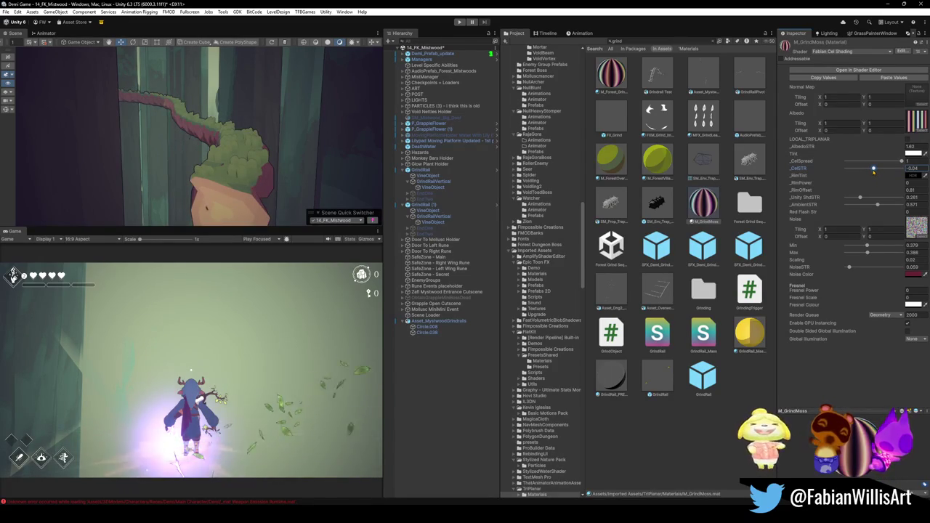
Step: On M_GrindMoss, set Unity ShdSTR to 1, _CelSTR to -0.5 and _AlbedoSTR to 0.93
scroll(263, 141, "down", 10)
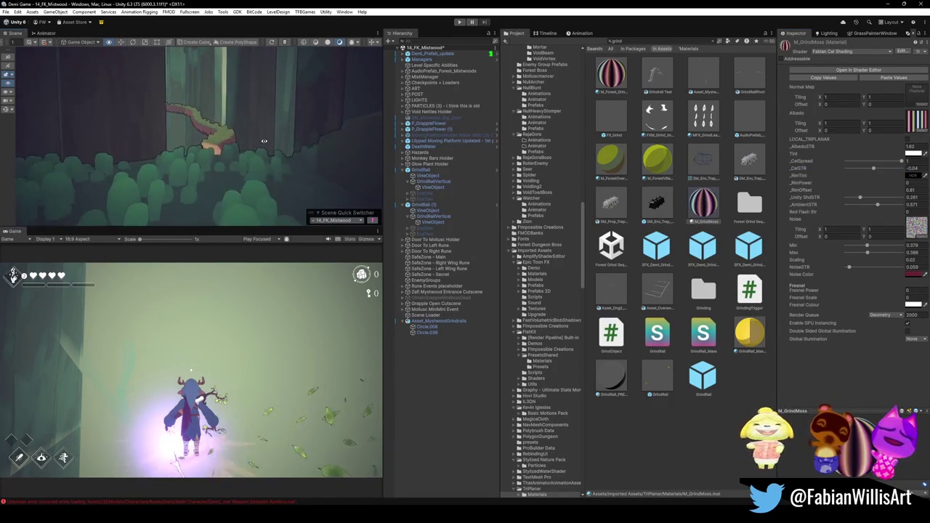
scroll(263, 141, "up", 10)
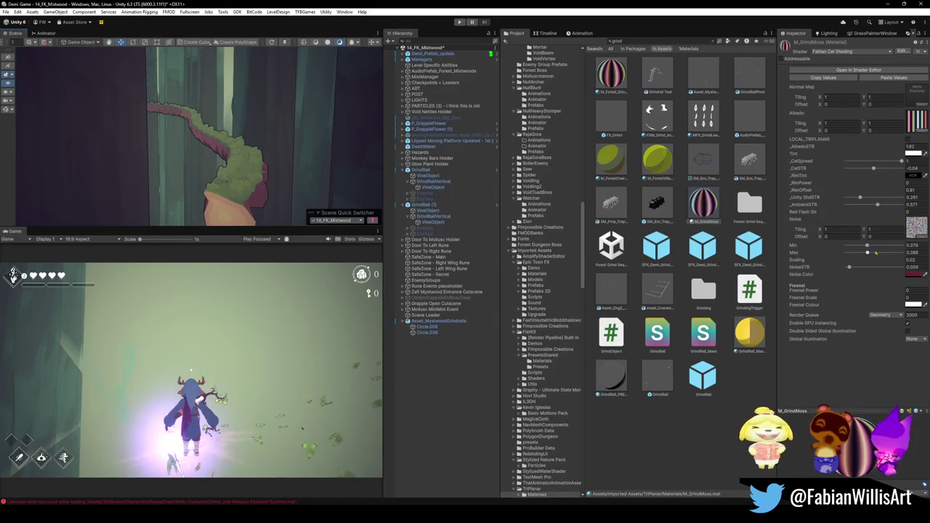
left_click_drag(859, 198, 902, 197)
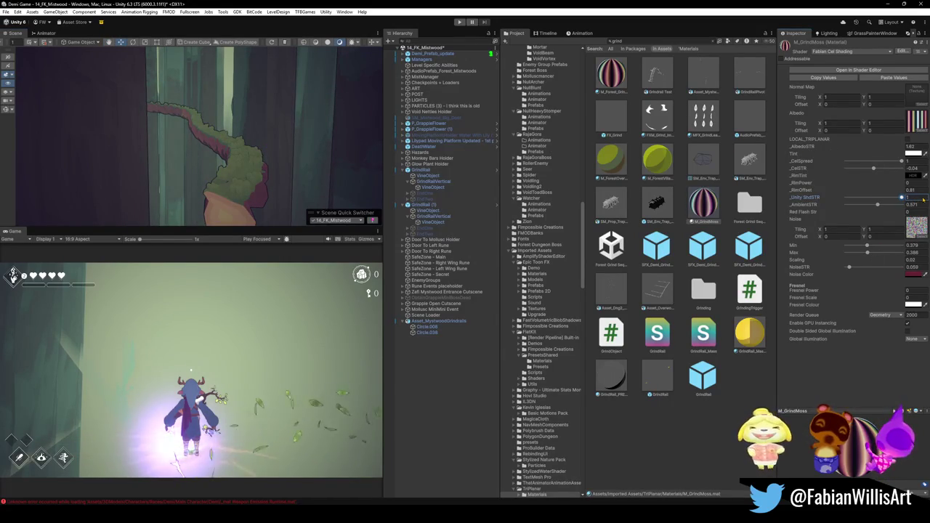
scroll(242, 165, "down", 5)
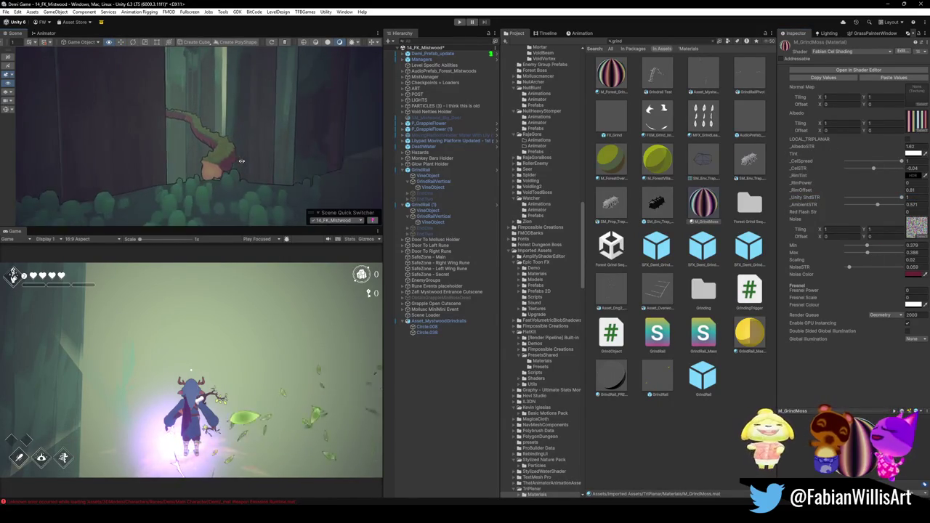
scroll(244, 159, "up", 10)
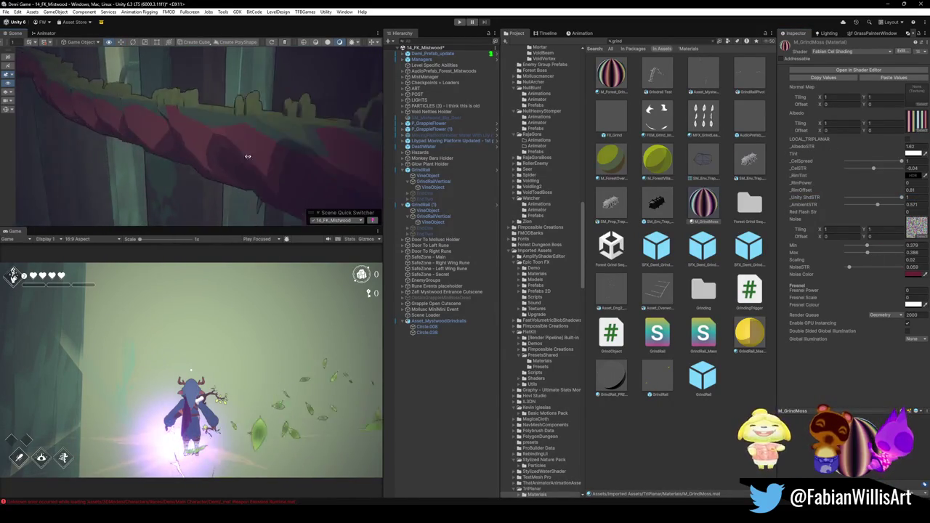
mouse_move(248, 156)
left_mouse_down()
mouse_move(255, 152)
mouse_move(185, 147)
mouse_move(123, 155)
mouse_move(330, 157)
mouse_move(269, 146)
mouse_move(353, 63)
left_mouse_up()
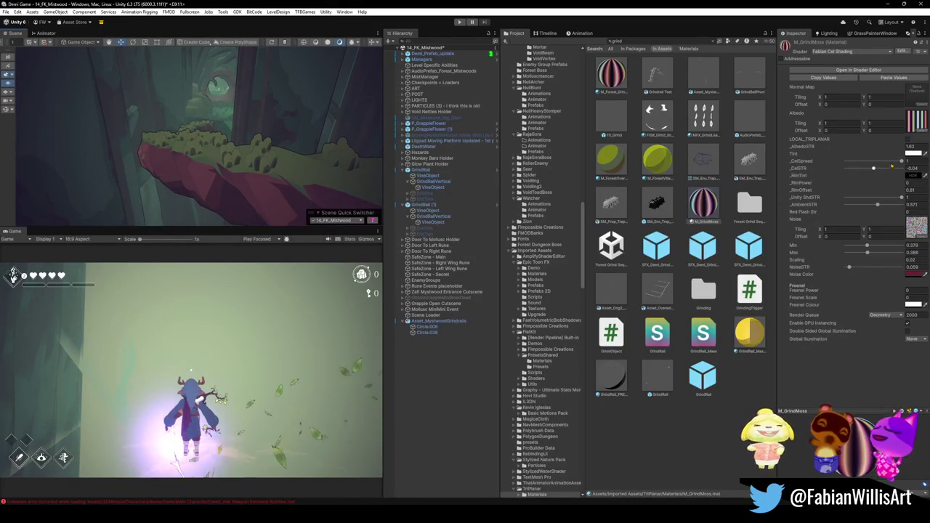
left_click_drag(875, 172, 873, 175)
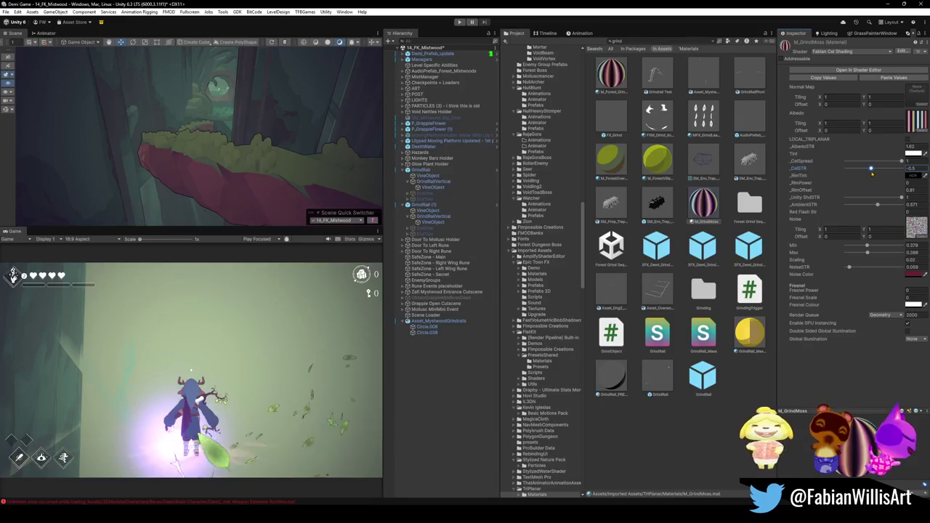
mouse_move(283, 144)
left_mouse_down()
mouse_move(260, 125)
mouse_move(207, 118)
mouse_move(148, 127)
mouse_move(288, 133)
left_mouse_up()
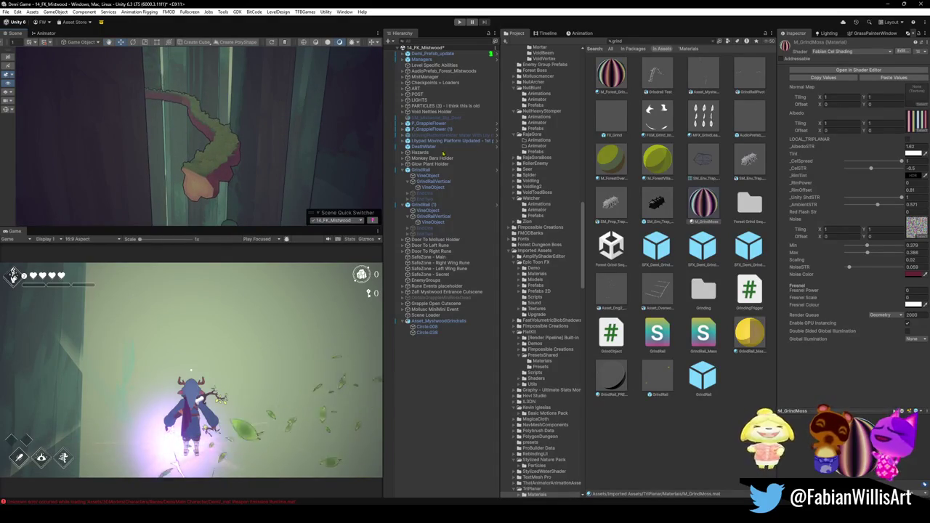
left_click_drag(900, 148, 909, 150)
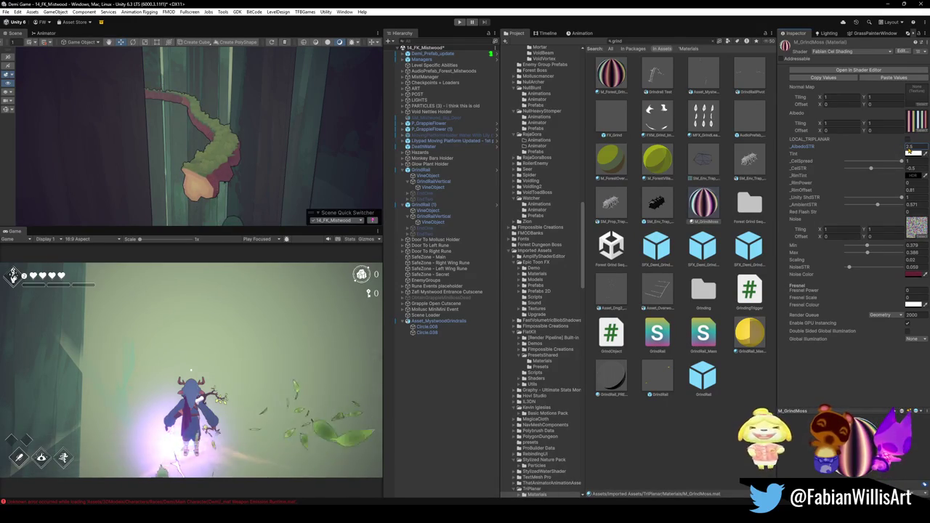
Step: Drop M_GrindMoss Unity ShdSTR to 0.01 and change its tint from white to mid grey
mouse_move(887, 206)
left_mouse_down()
mouse_move(904, 206)
mouse_move(846, 206)
mouse_move(890, 206)
mouse_move(878, 205)
left_mouse_up()
mouse_move(902, 197)
left_mouse_down()
mouse_move(845, 197)
mouse_move(920, 199)
mouse_move(833, 197)
left_mouse_up()
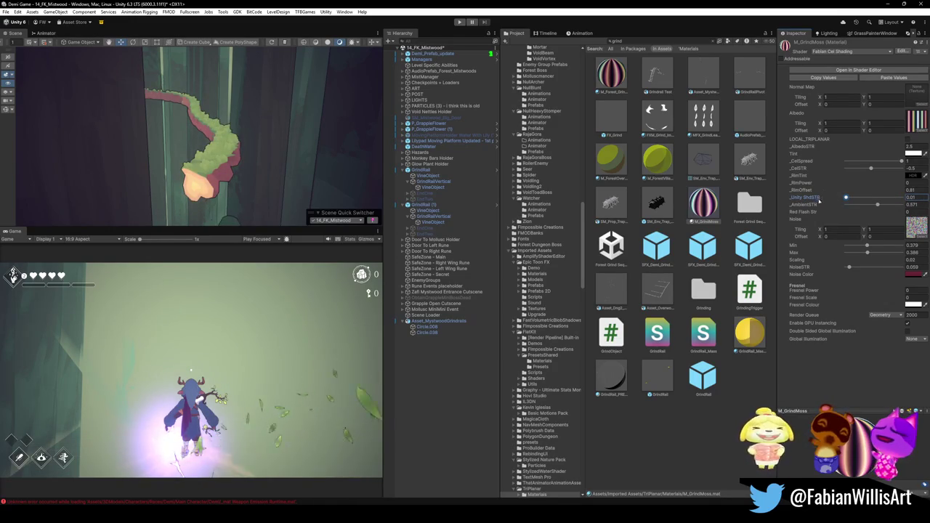
left_click(908, 154)
left_click_drag(861, 192, 864, 209)
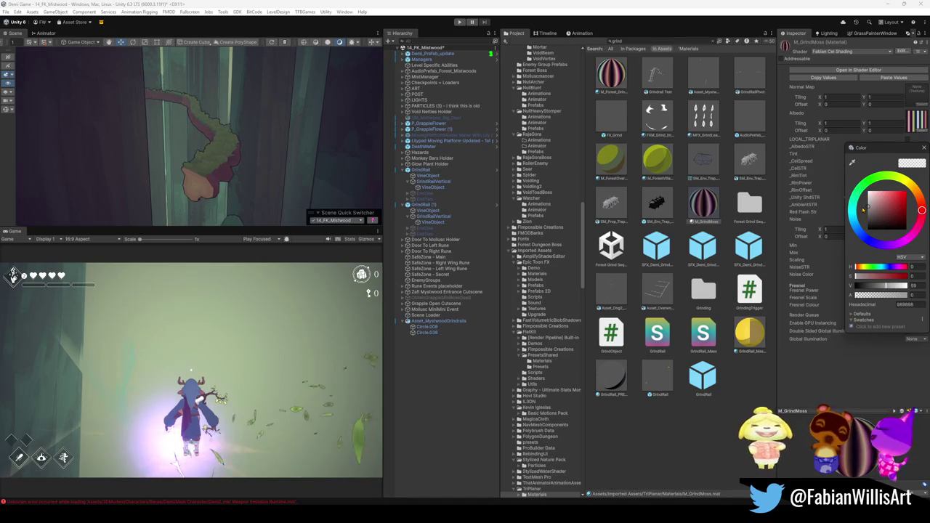
left_click(306, 107)
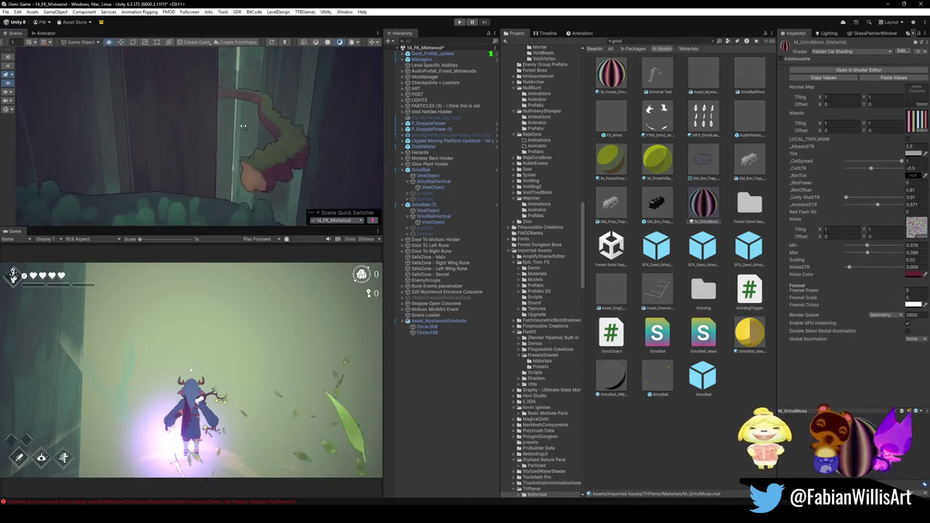
mouse_move(306, 107)
left_mouse_down()
mouse_move(295, 109)
mouse_move(283, 159)
mouse_move(199, 134)
mouse_move(218, 134)
left_mouse_up()
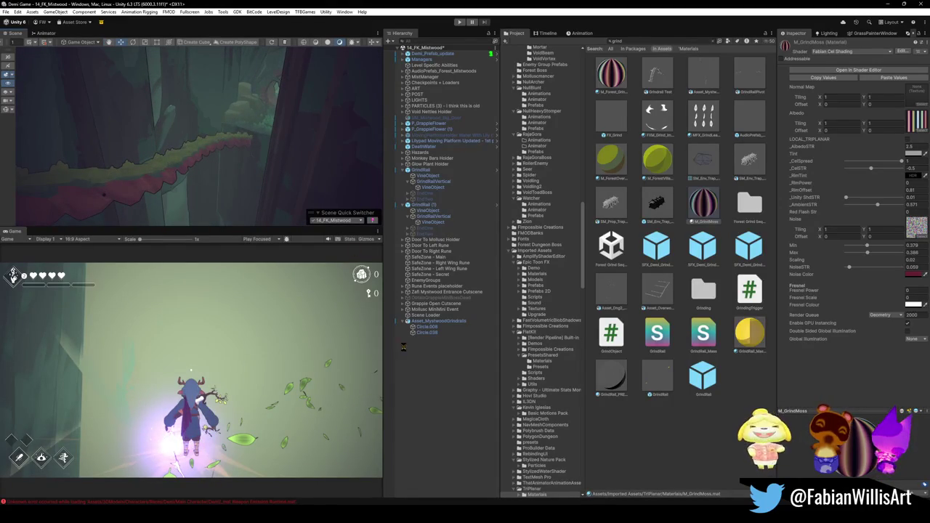
left_click(443, 359)
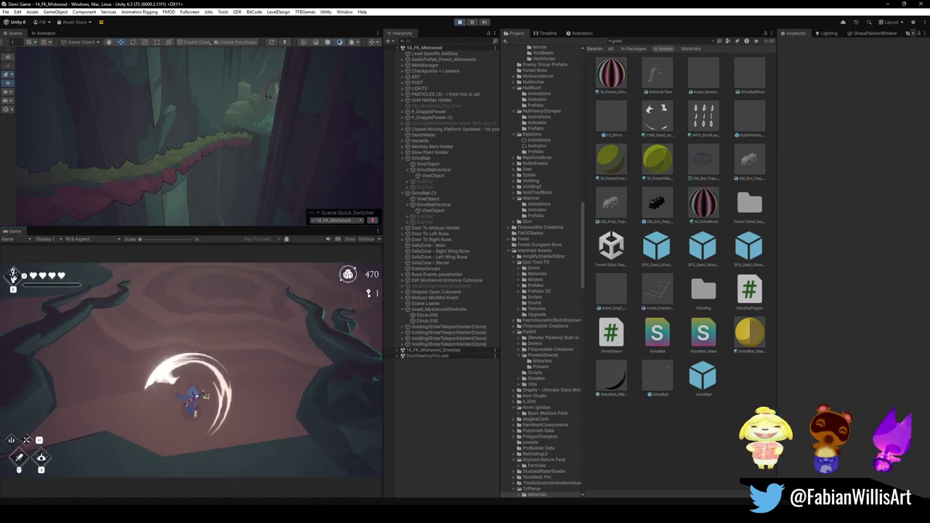
Step: Show the Game view fullscreen with F10 and swing the character's sword
key("F10")
left_click(191, 378)
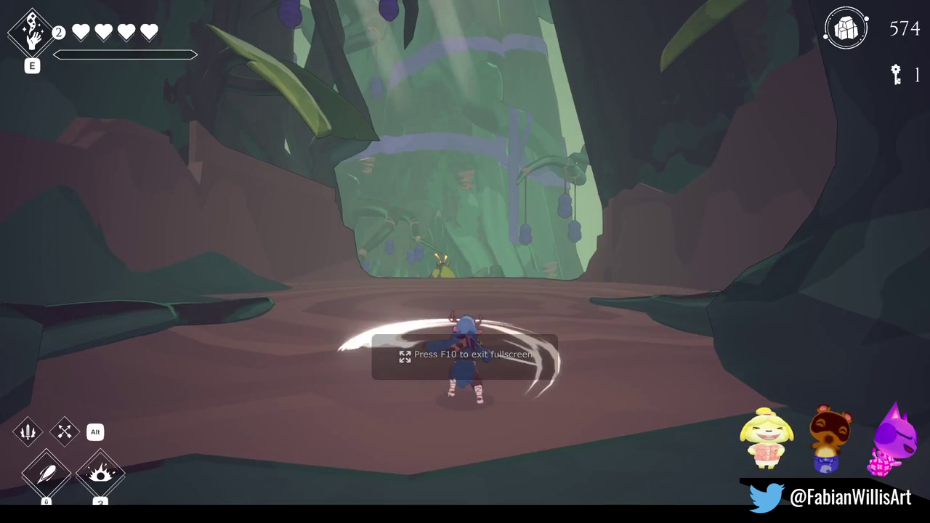
key("w")
Step: Run the character over the rope bridge, through the rock arch and forest onto the mossy ledge
key("w")
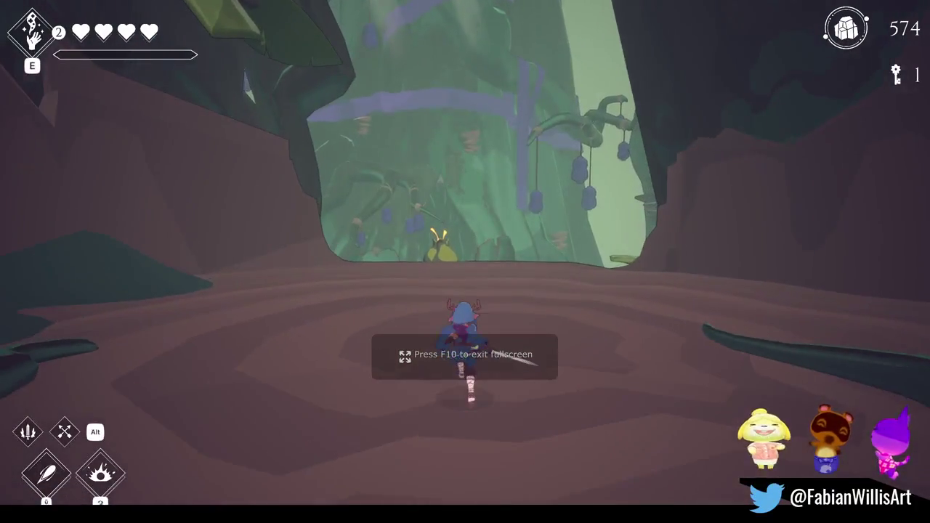
key("w")
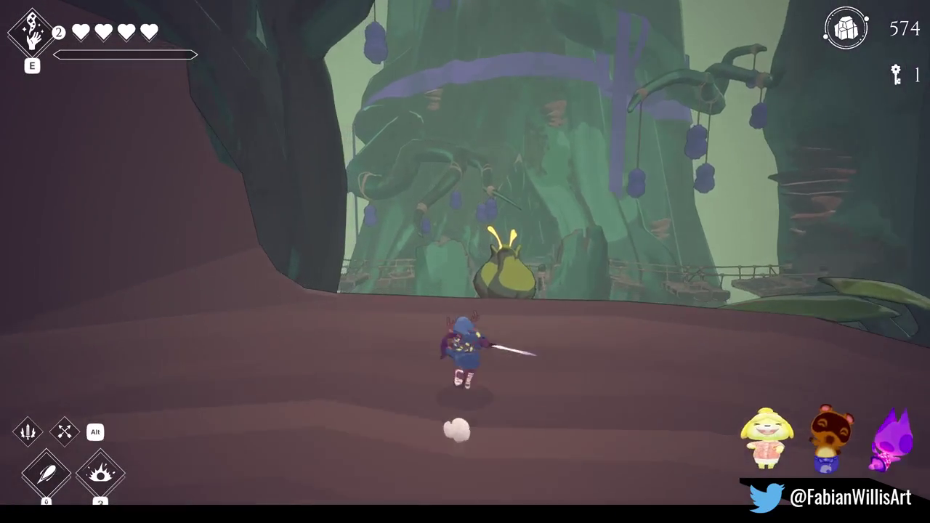
key("w")
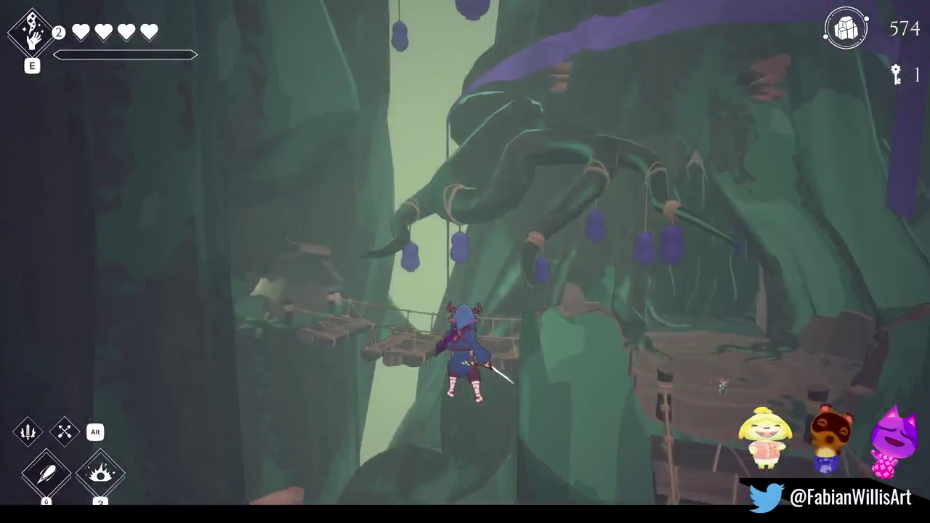
key("w")
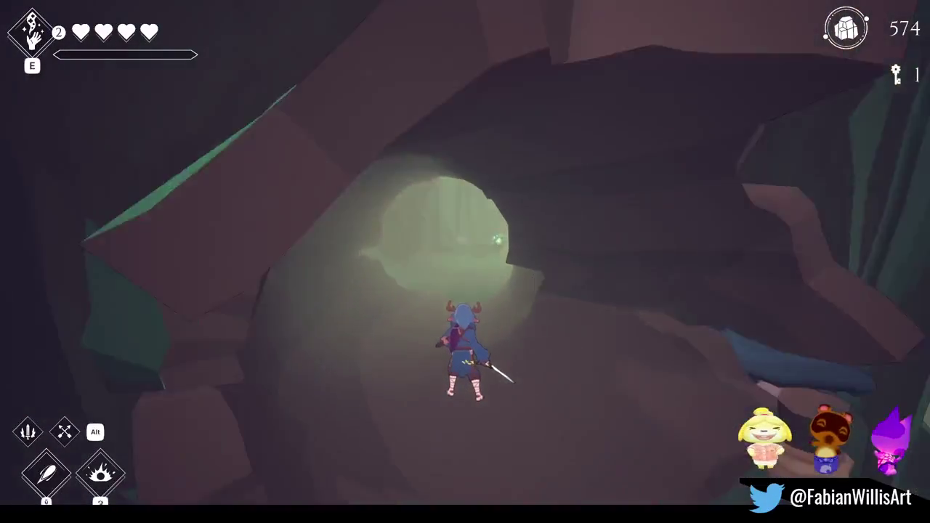
key("w")
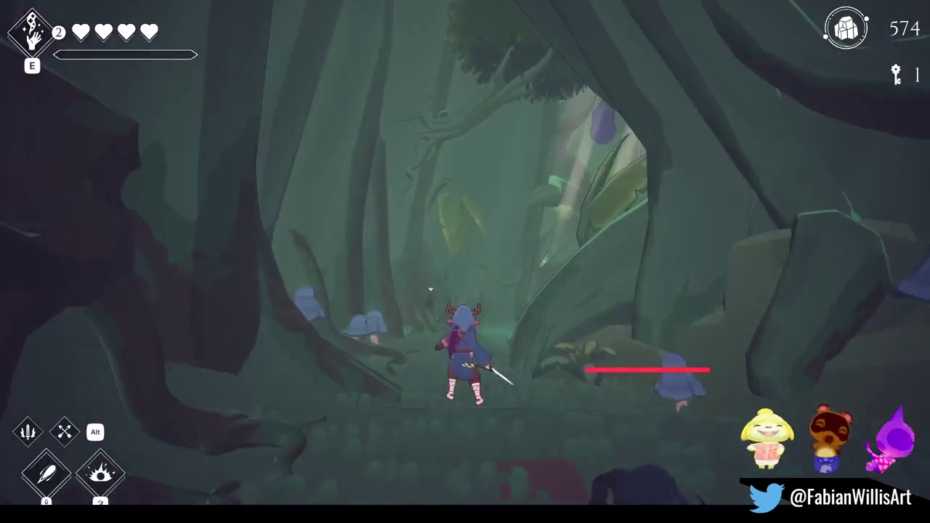
key("w")
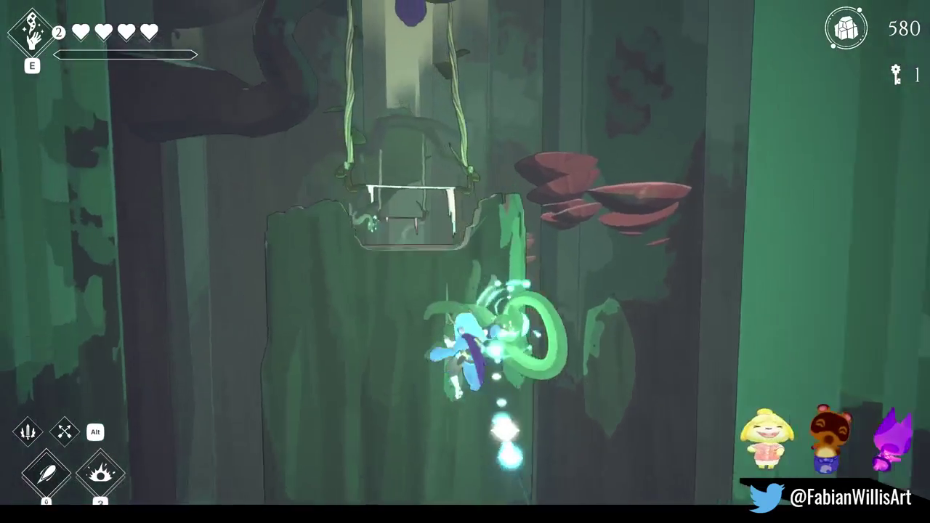
key("w")
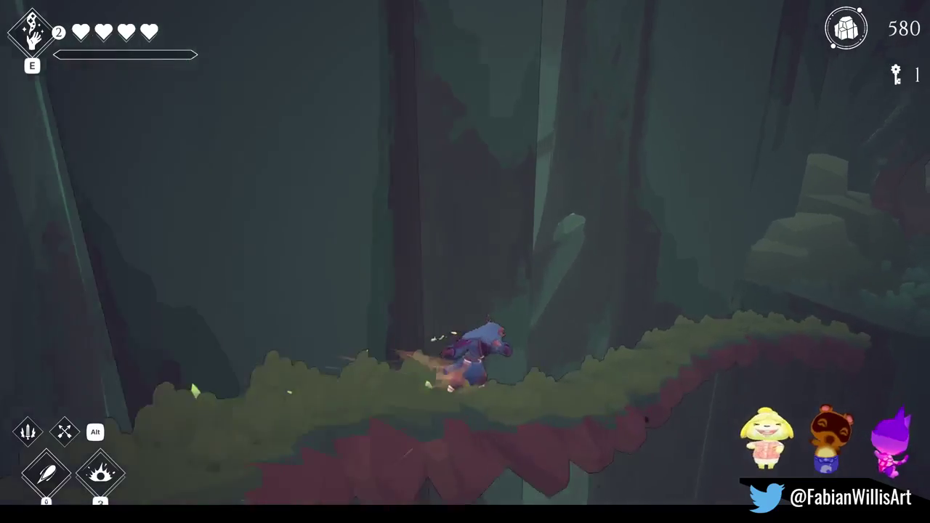
Step: Run and jump along the mossy branch across the giant mushrooms, then drop from the bar onto a mushroom
key("space")
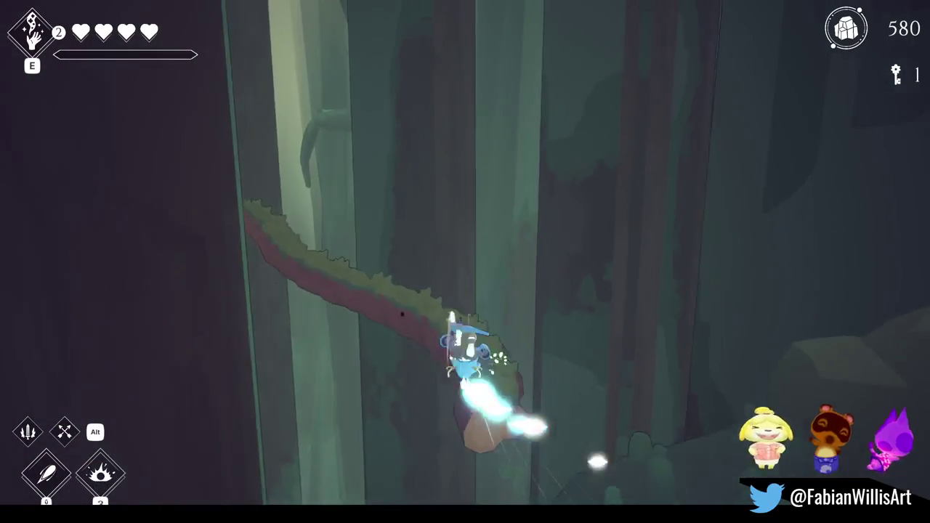
key("w")
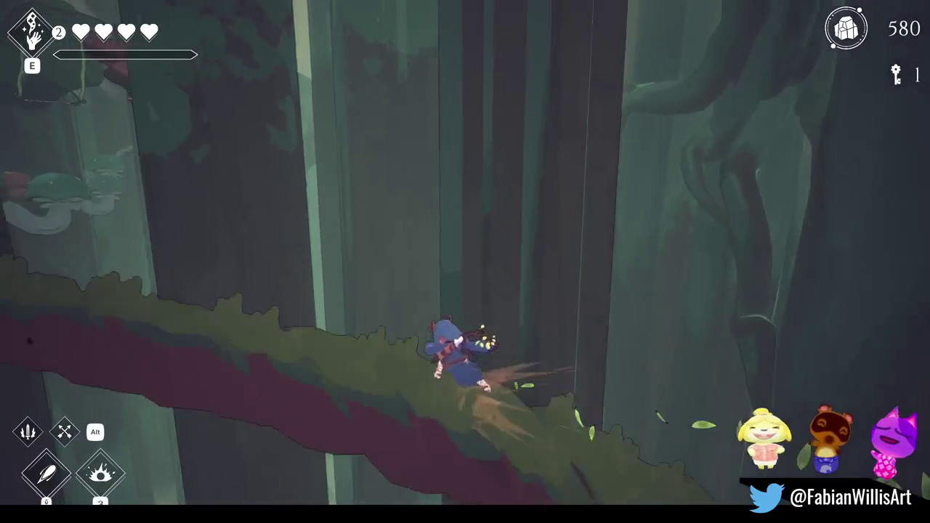
key("space")
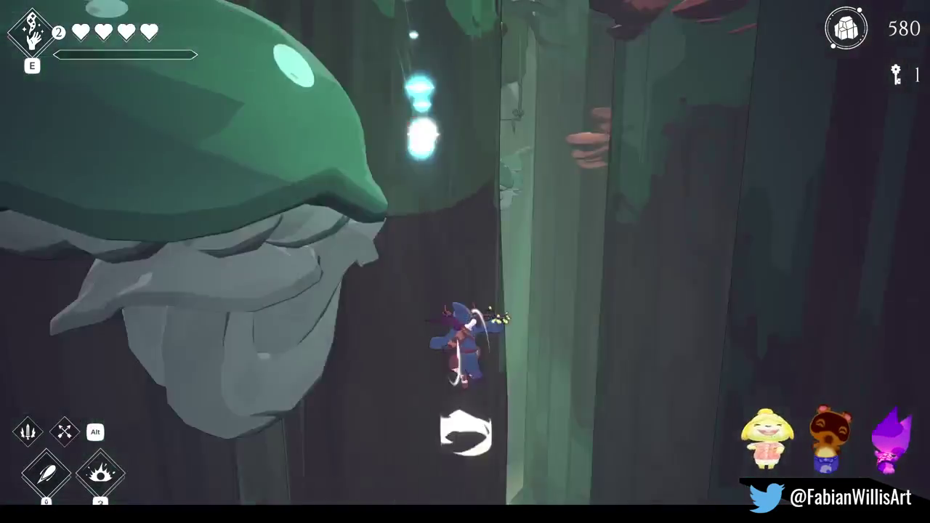
key("space")
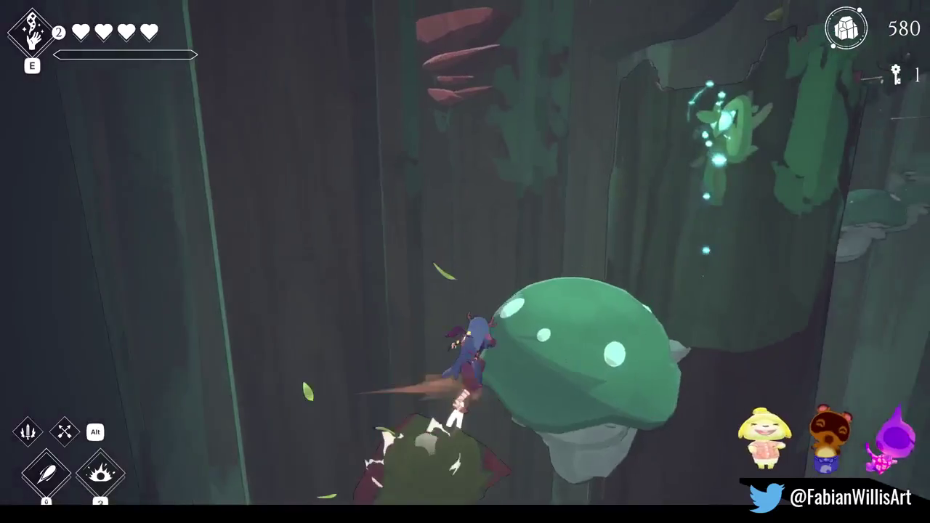
key("space")
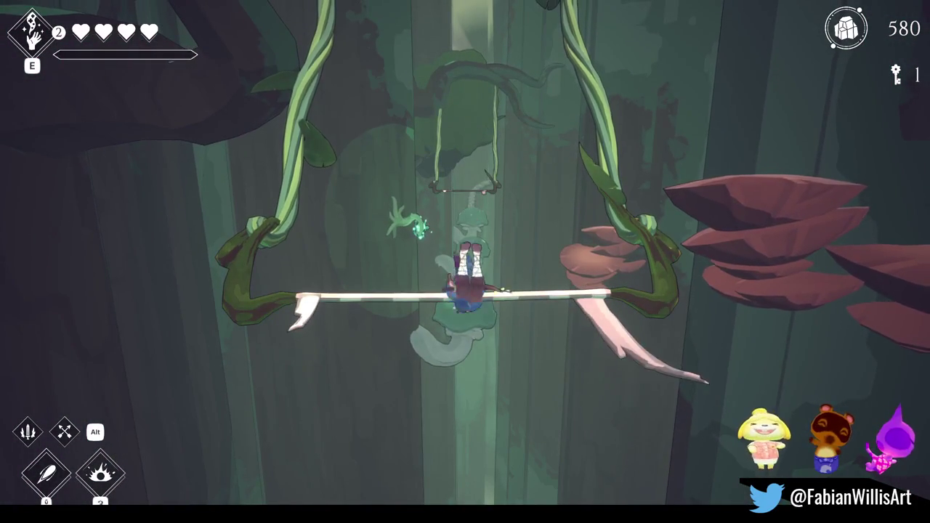
key("s")
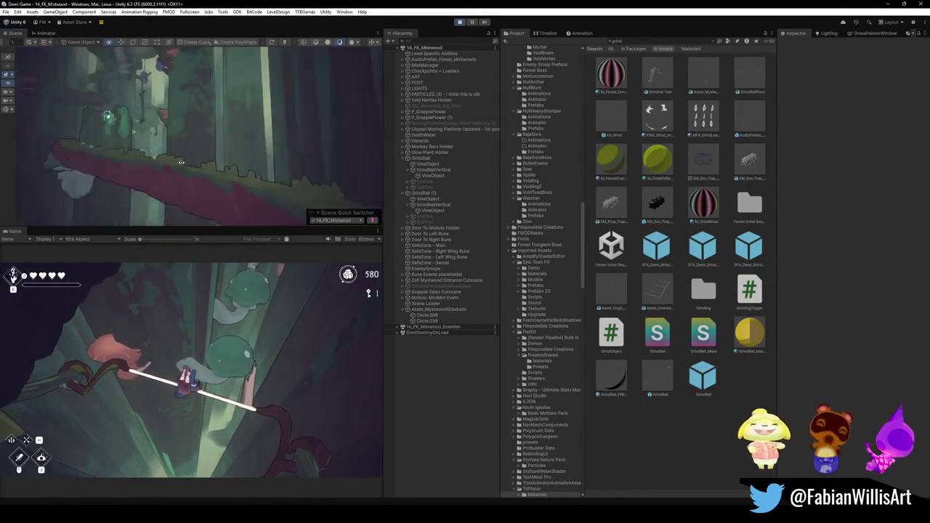
mouse_move(211, 167)
left_mouse_down()
mouse_move(261, 200)
mouse_move(232, 210)
left_mouse_up()
Step: Select the green mushroom, trial the FlatKit Stylized Surface With Outline shader, undo it, and locate its material
left_click(233, 210)
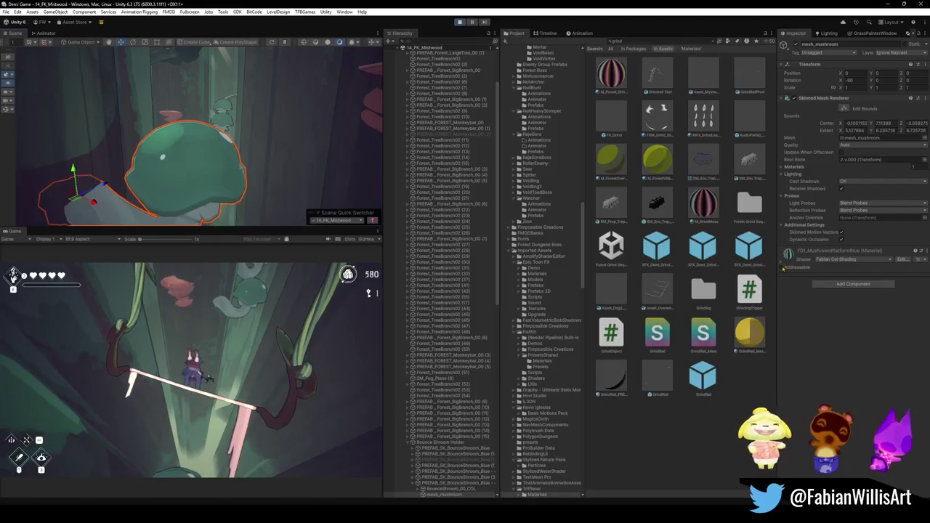
left_click(834, 260)
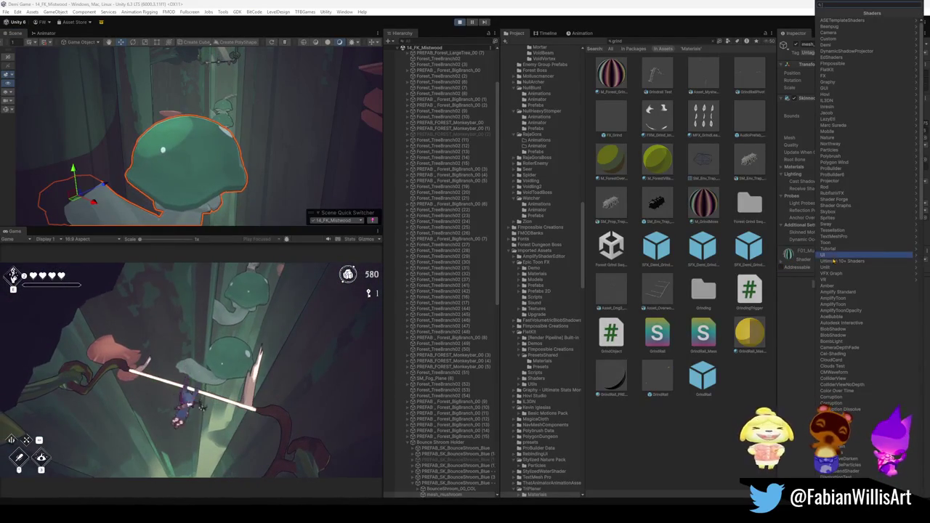
type("flat")
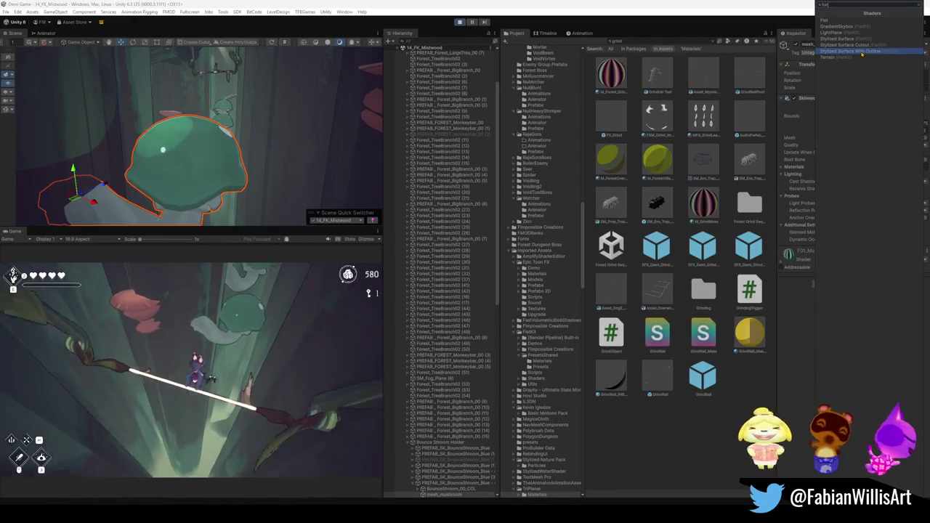
left_click(862, 53)
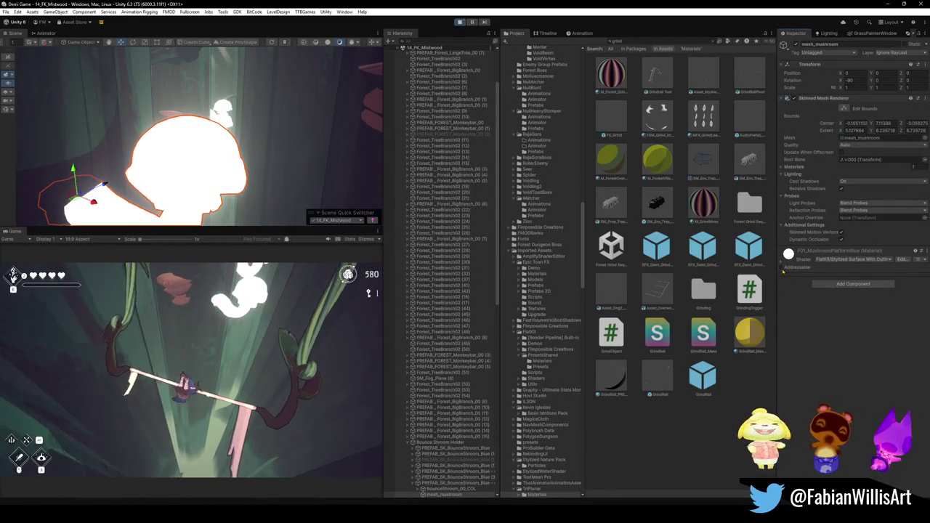
key("ctrl+z")
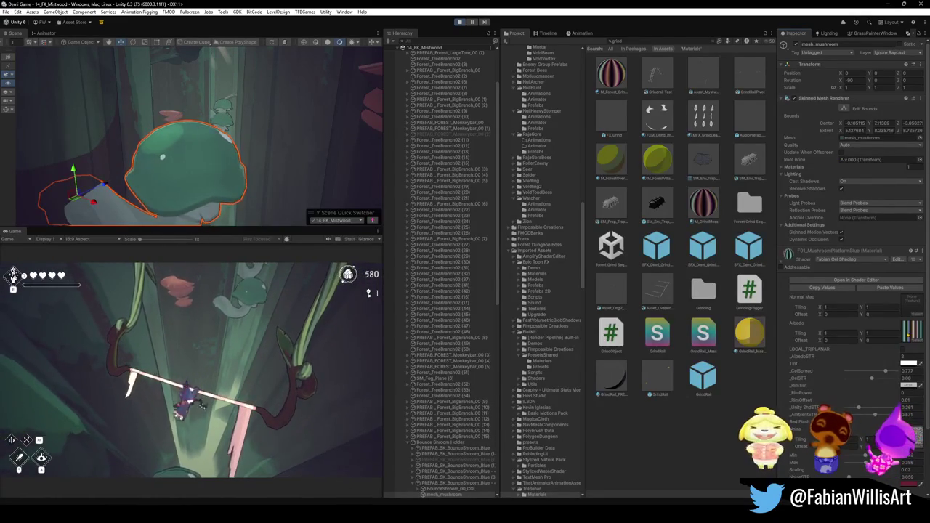
left_click(913, 332)
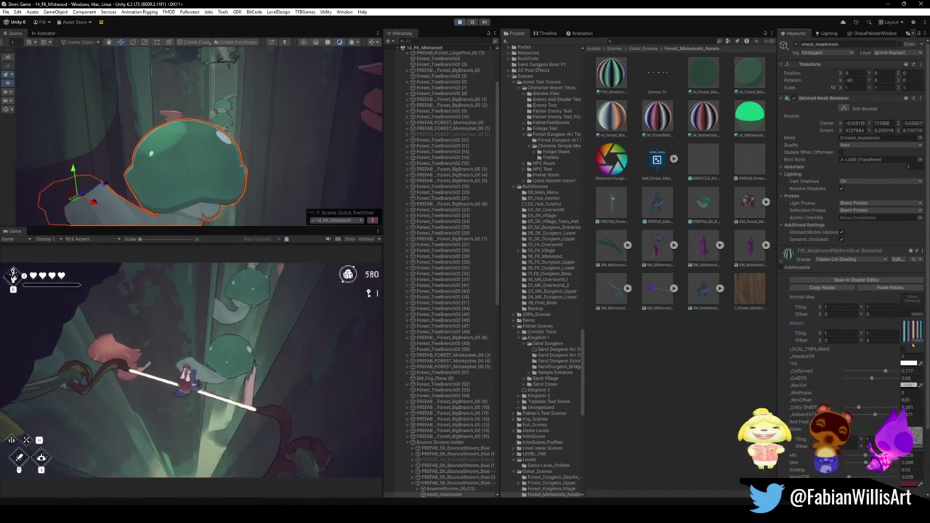
Step: Switch F05_MushroomPlatformBlue to FlatKit/Stylized Surface With Outline and expand its texture maps
left_click(851, 260)
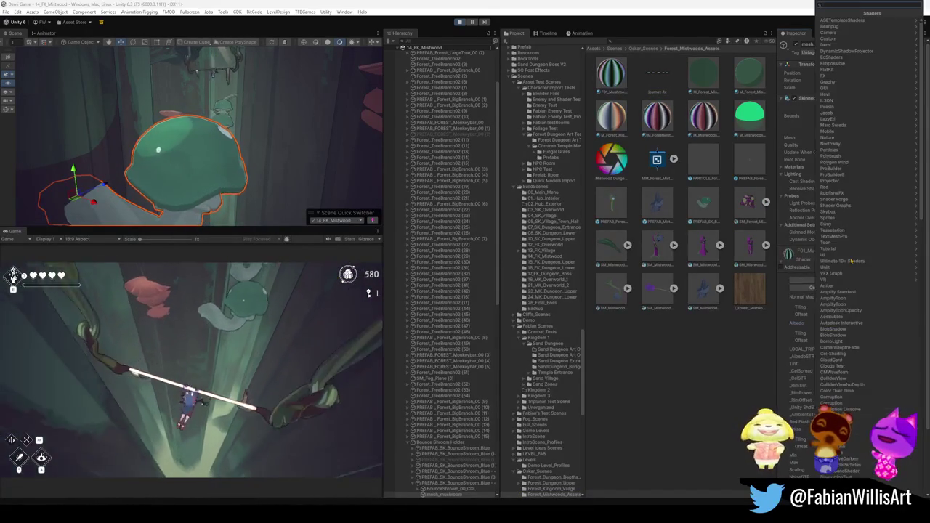
type("fla")
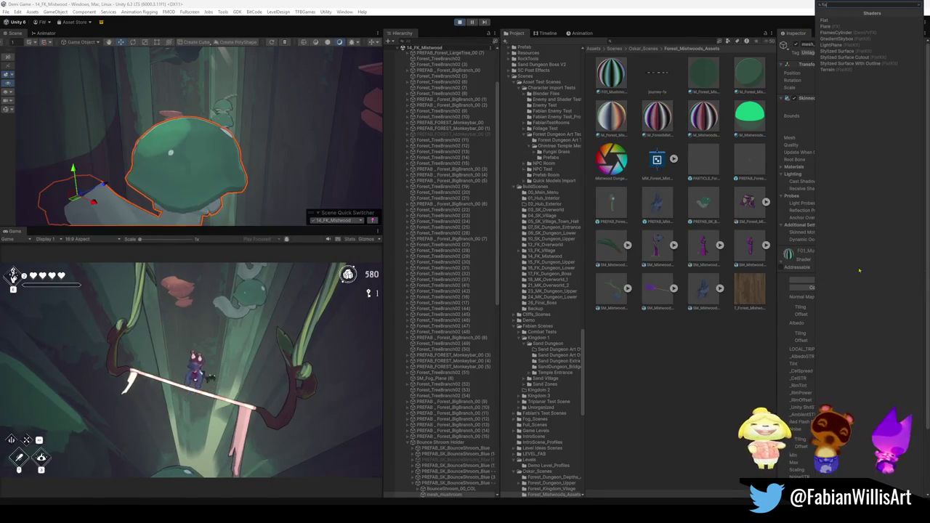
left_click(860, 64)
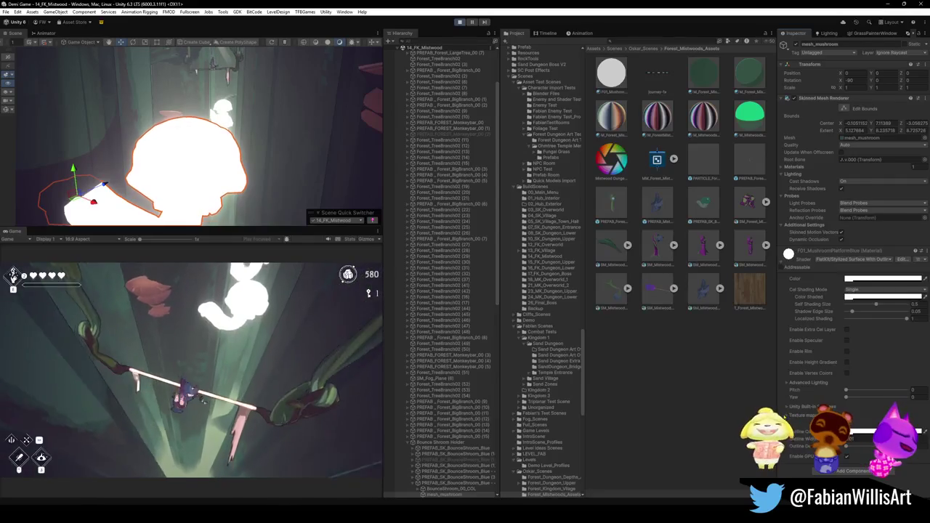
left_click(792, 415)
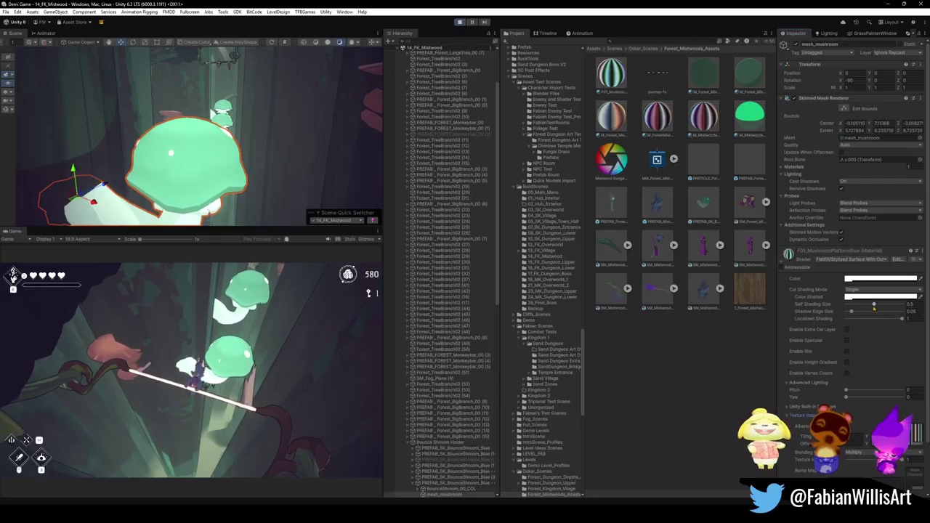
Step: Lighten the mushroom's Color Shaded and widen Self Shading Size to about 0.75
left_click_drag(865, 302, 892, 305)
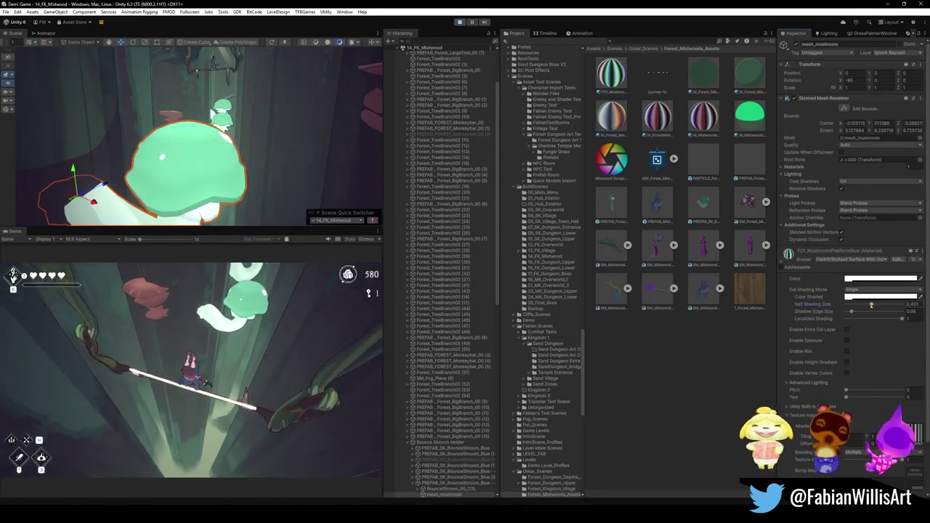
left_click(855, 296)
left_click_drag(867, 372, 868, 361)
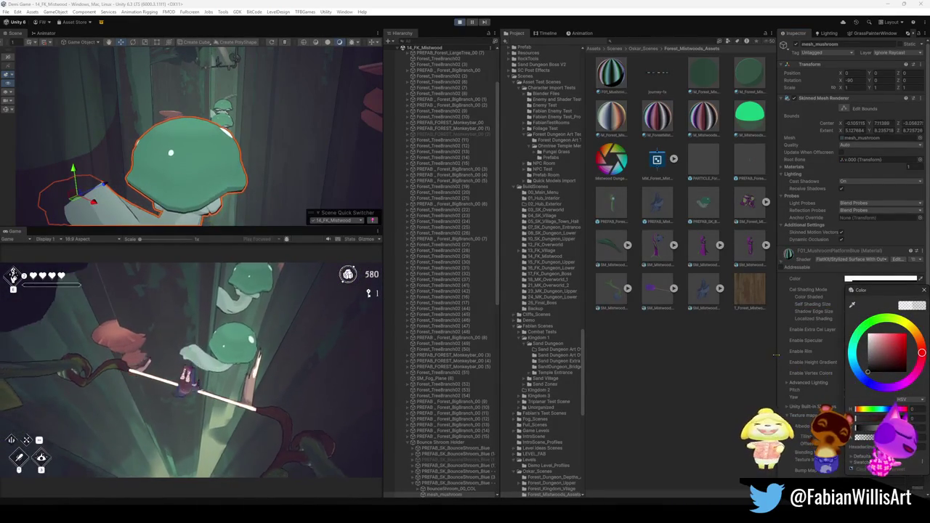
left_click(816, 313)
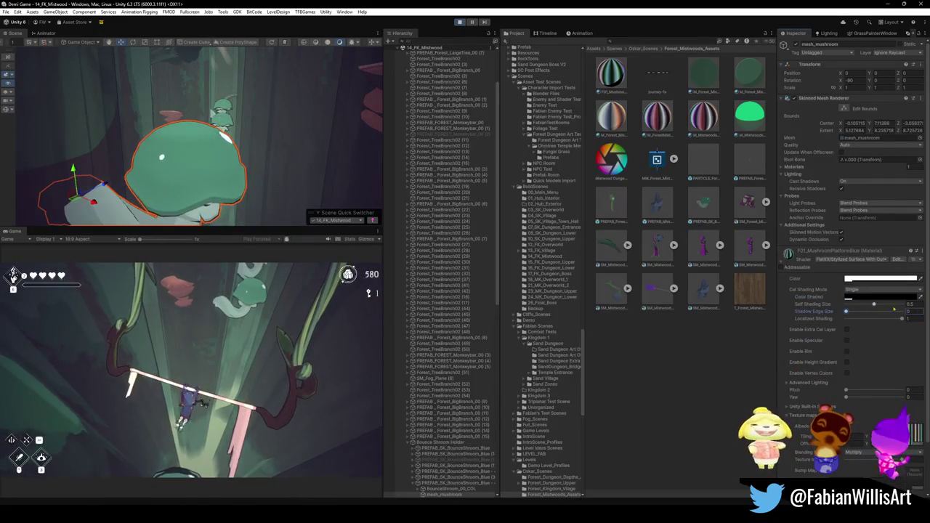
left_click_drag(874, 306, 894, 316)
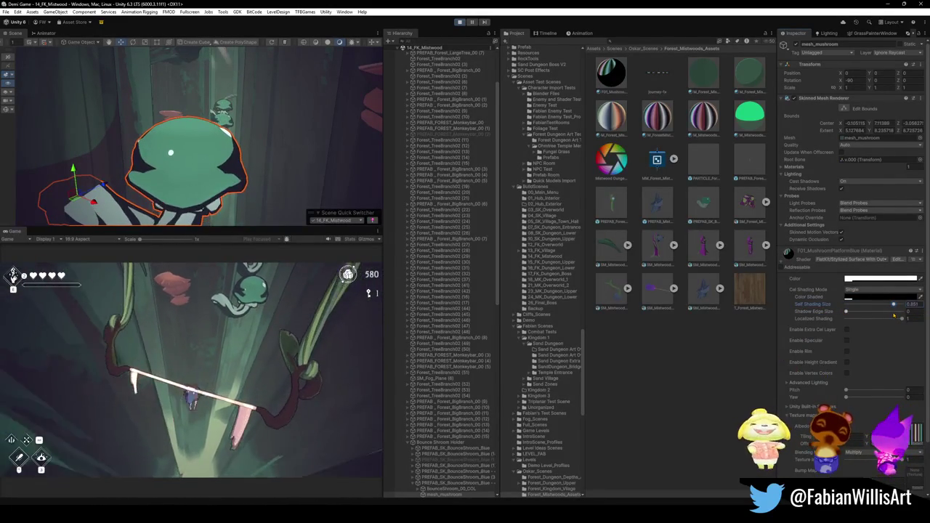
Step: Orbit around the mushroom and slightly adjust the material colour's brightness
left_click_drag(297, 157, 268, 169)
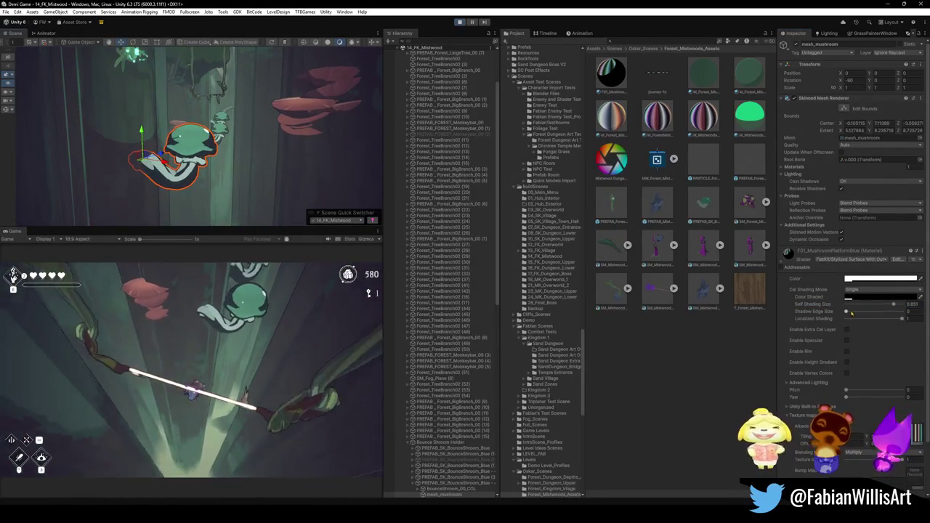
left_click(879, 279)
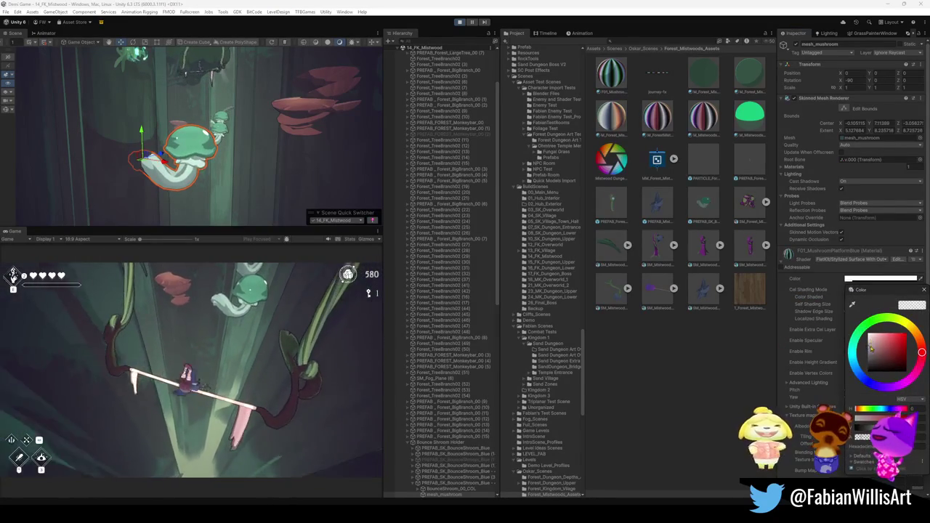
mouse_move(883, 348)
left_mouse_down()
mouse_move(858, 370)
mouse_move(855, 363)
mouse_move(872, 384)
mouse_move(896, 386)
mouse_move(914, 376)
left_mouse_up()
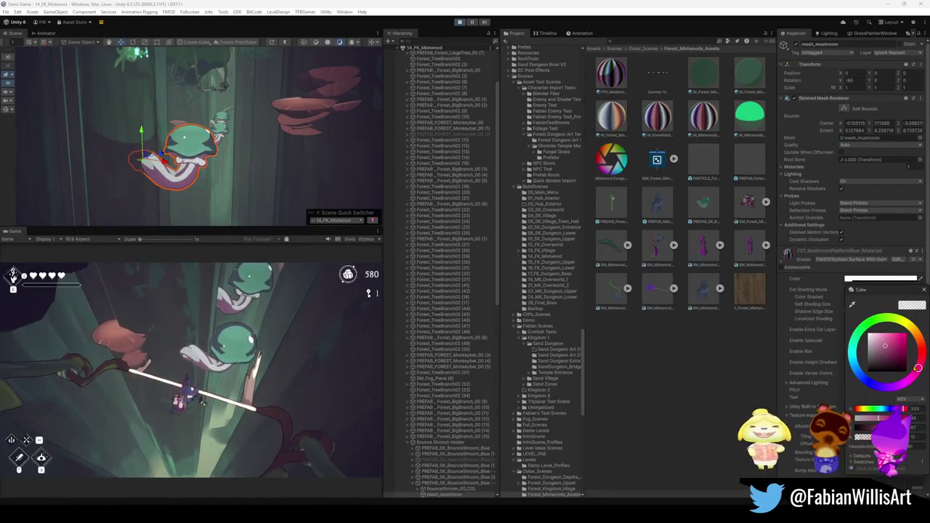
Step: Tint the mushroom's shaded colour a saturated dark teal-green and close the picker
mouse_move(918, 368)
left_mouse_down()
mouse_move(905, 335)
mouse_move(863, 322)
mouse_move(853, 350)
mouse_move(878, 385)
left_mouse_up()
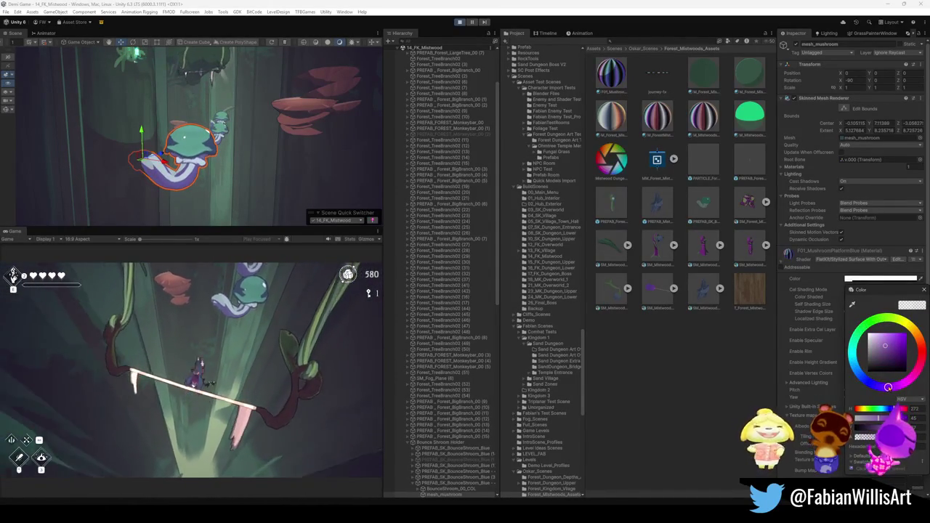
left_click_drag(870, 382, 851, 356)
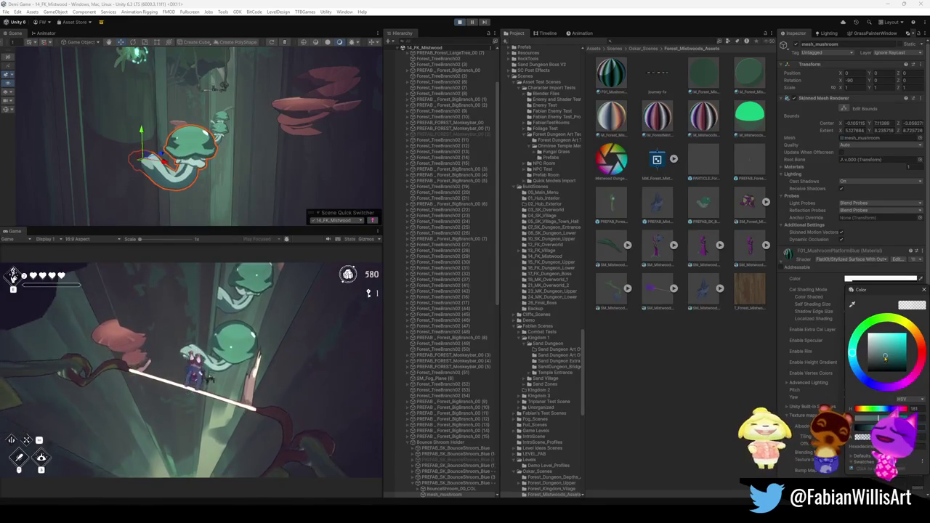
left_click_drag(884, 356, 905, 355)
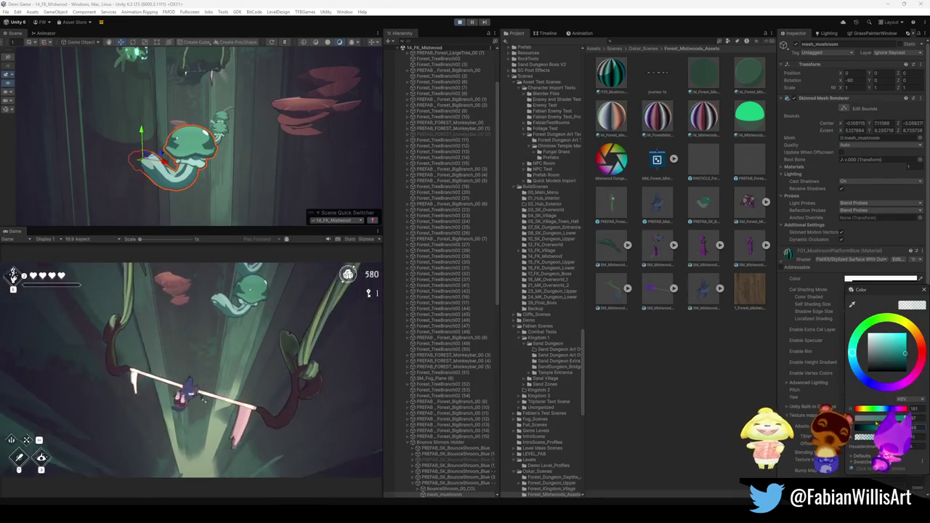
left_click_drag(853, 357, 853, 363)
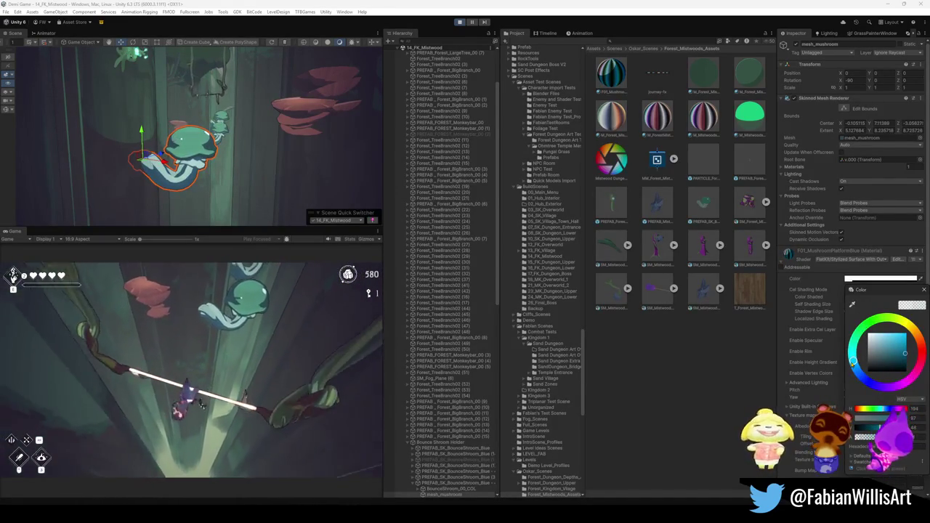
left_click(248, 347)
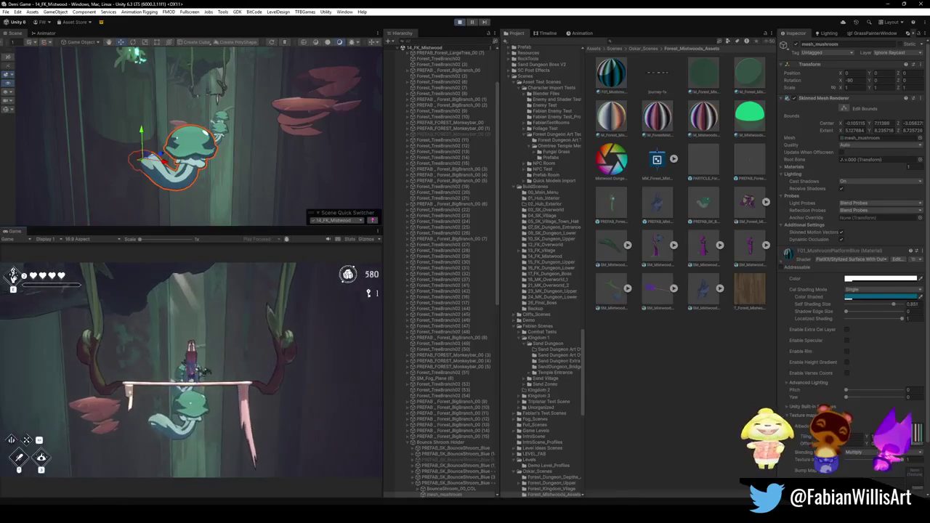
key("super")
key("super")
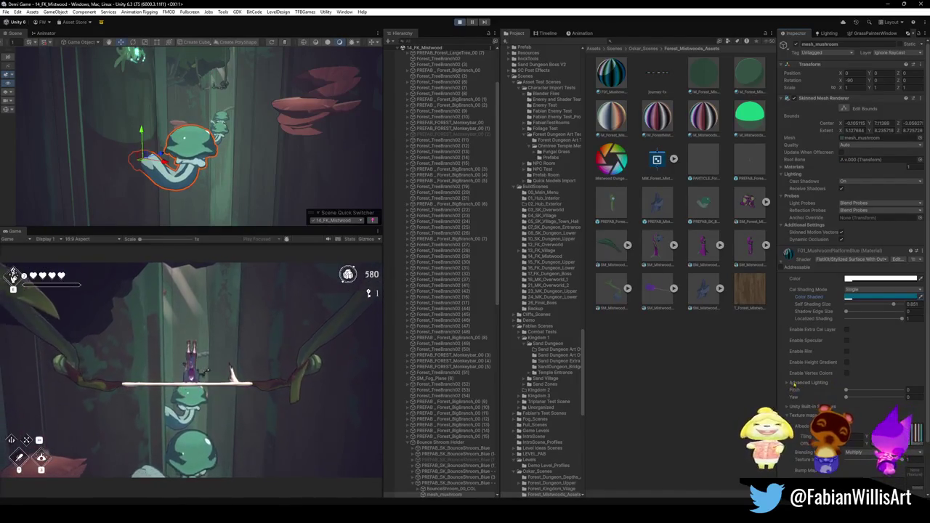
scroll(794, 383, "down", 3)
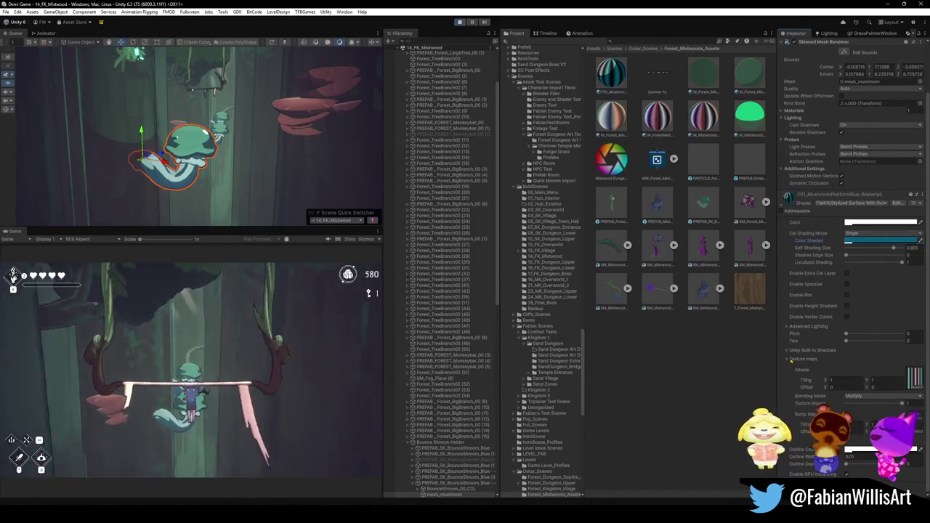
scroll(823, 383, "up", 3)
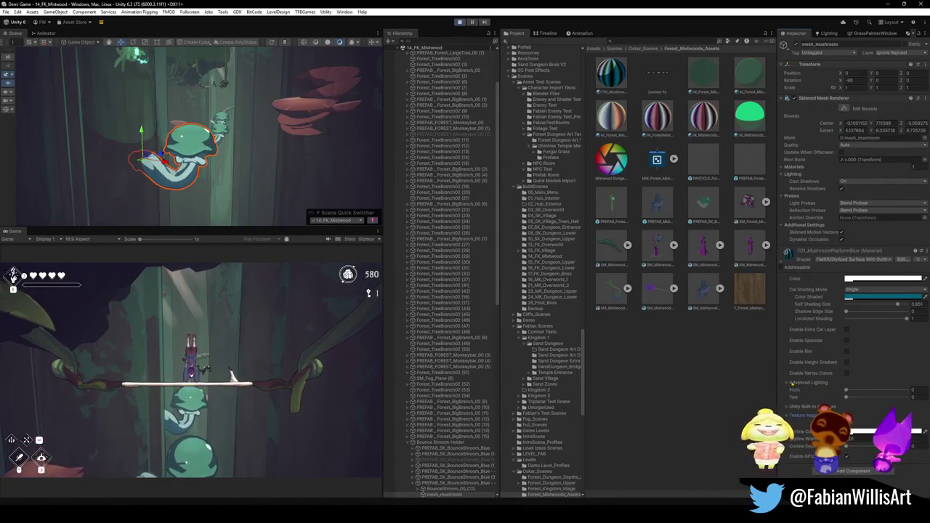
left_click(787, 384)
left_click(788, 385)
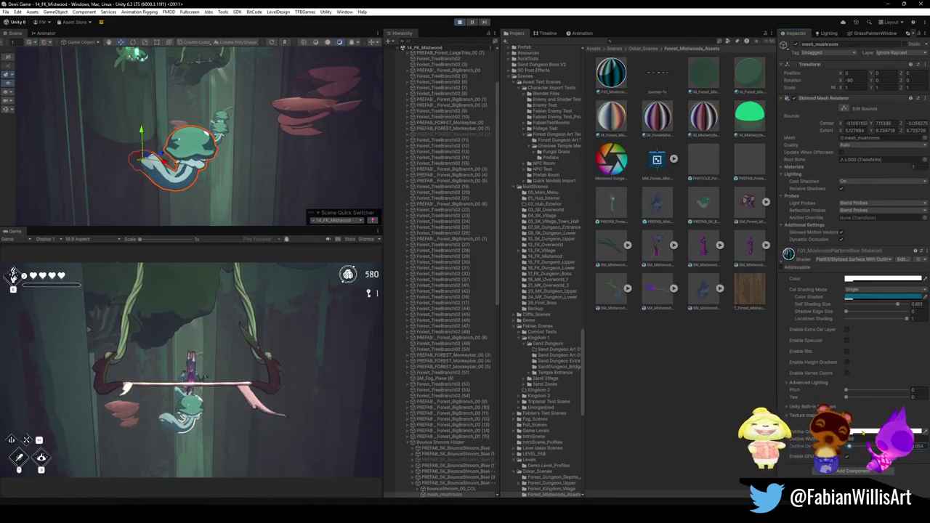
left_click(863, 433)
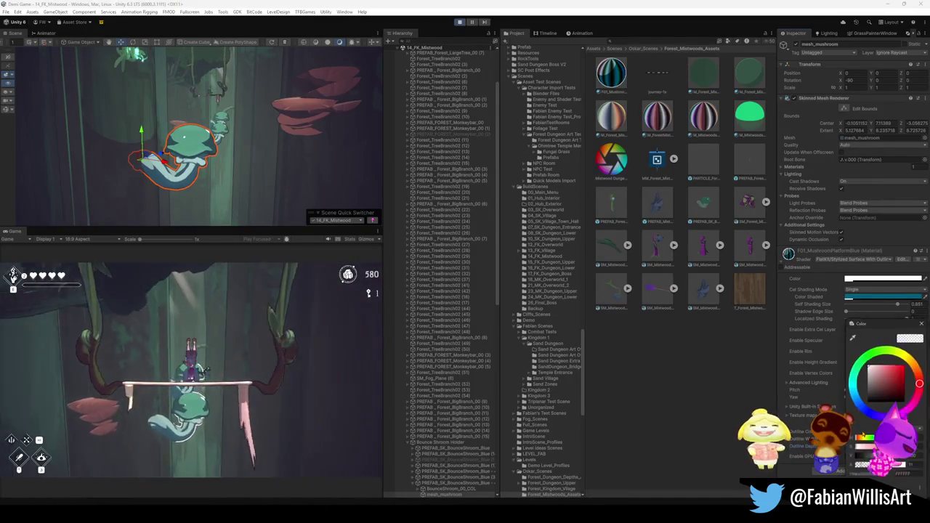
Step: Set the mushroom's Outline Color to a pale greyish cyan, then show the Game view fullscreen
left_click(868, 381)
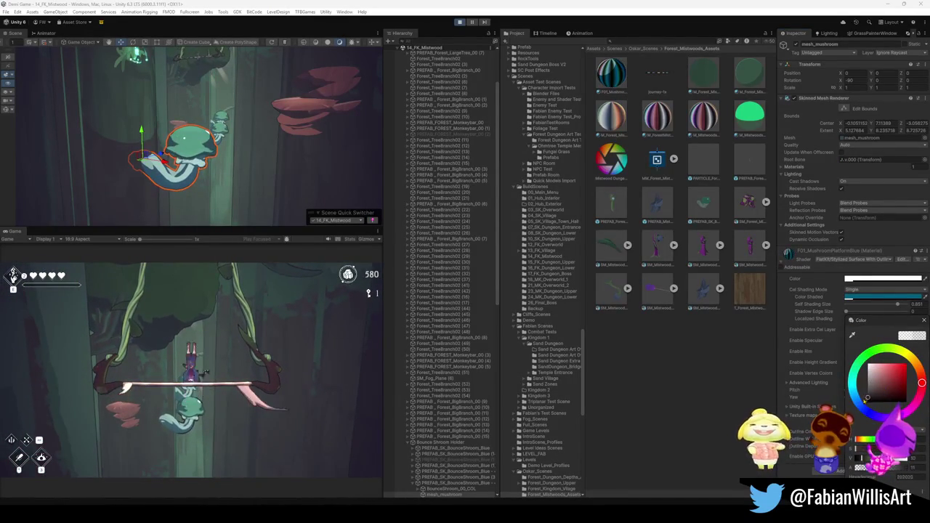
mouse_move(868, 380)
left_mouse_down()
mouse_move(857, 362)
mouse_move(906, 359)
mouse_move(886, 349)
mouse_move(857, 364)
mouse_move(849, 387)
mouse_move(862, 408)
mouse_move(840, 387)
left_mouse_up()
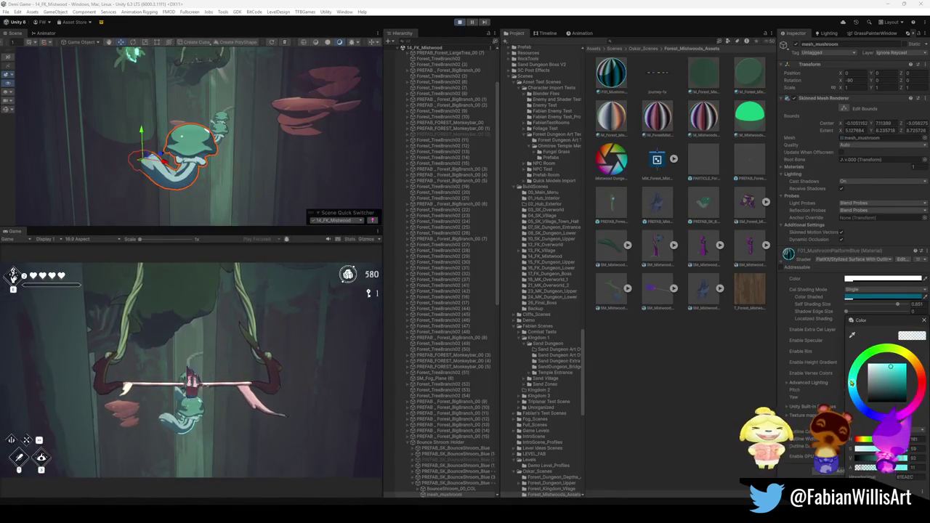
left_click_drag(859, 371, 858, 363)
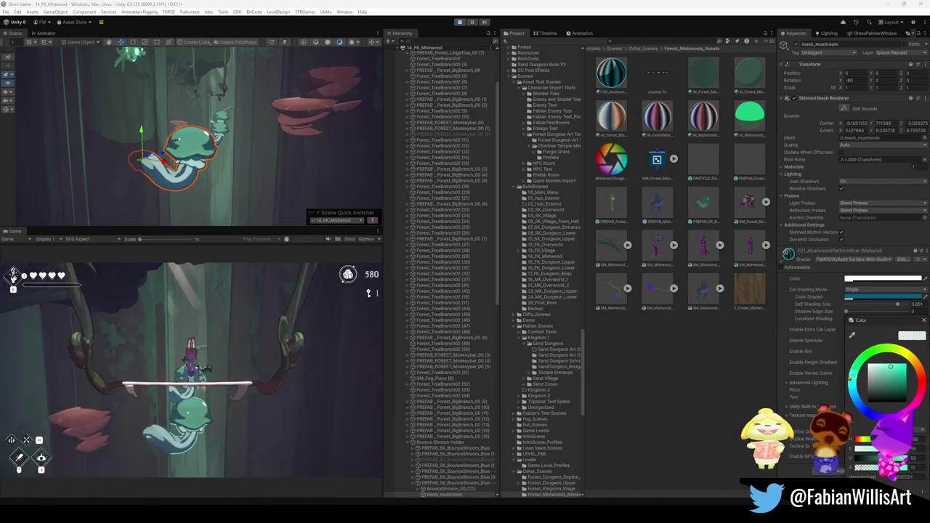
left_click_drag(900, 378, 892, 383)
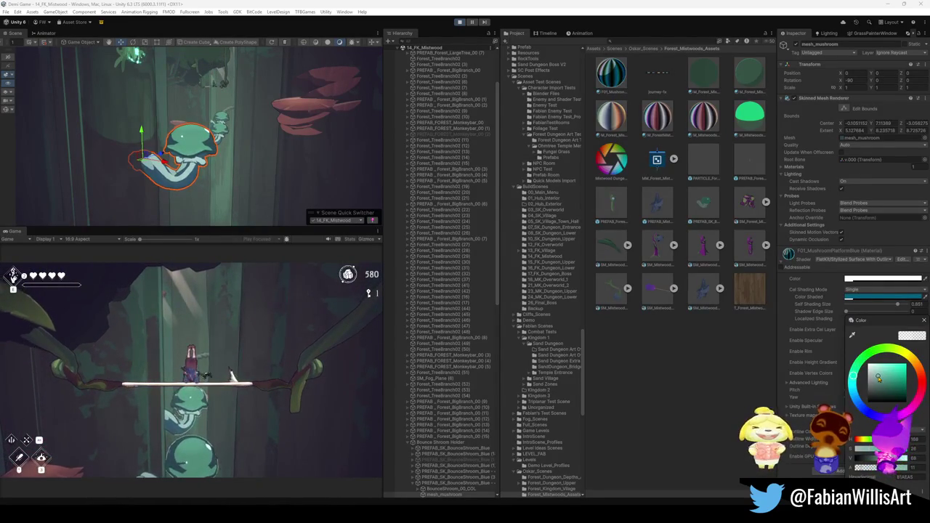
left_click(296, 415)
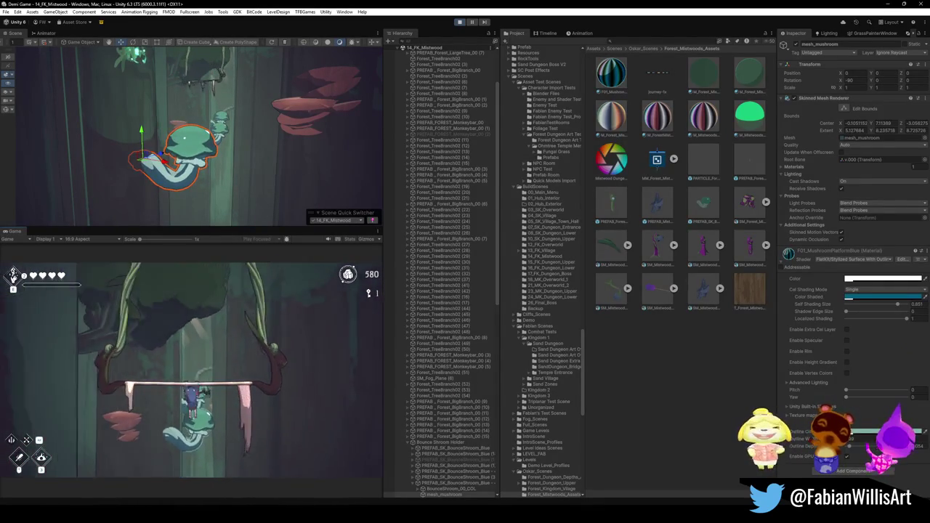
key("F10")
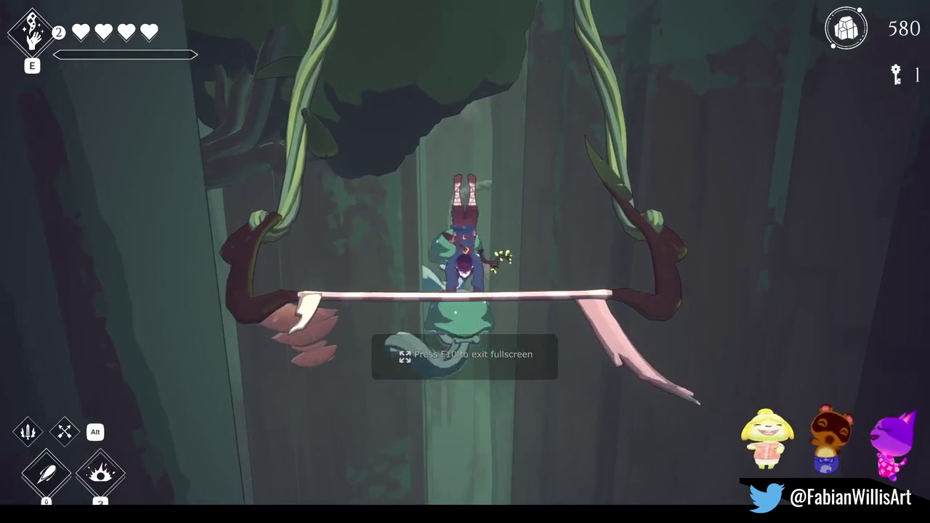
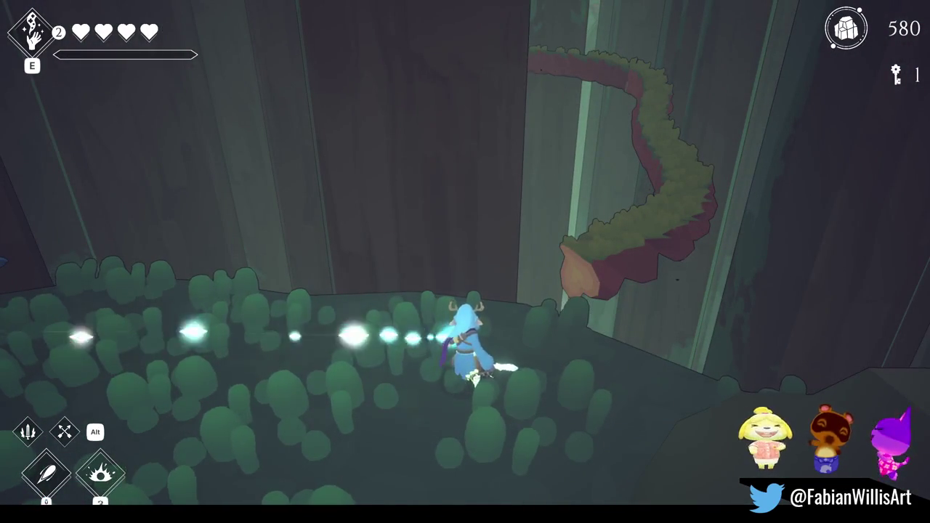
Step: Pause the game, leave fullscreen and stop Play mode
key("Escape")
key("F11")
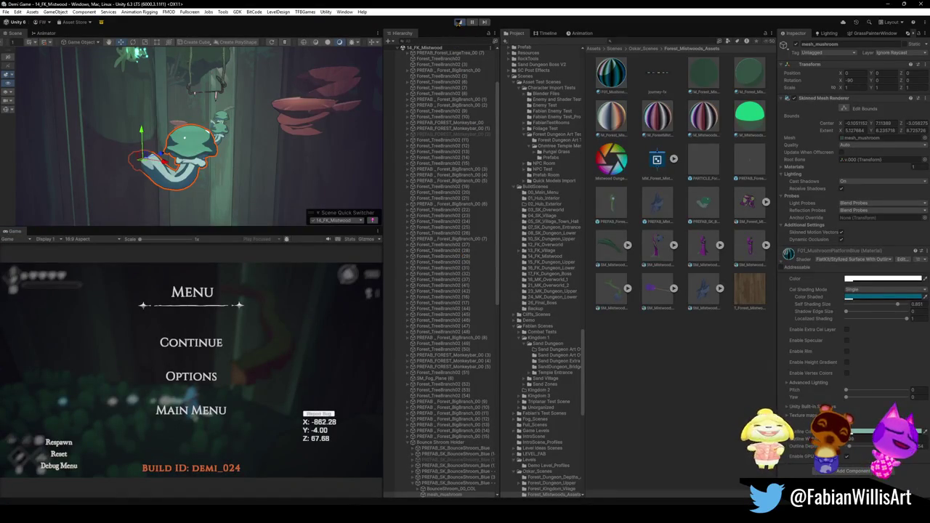
left_click(459, 22)
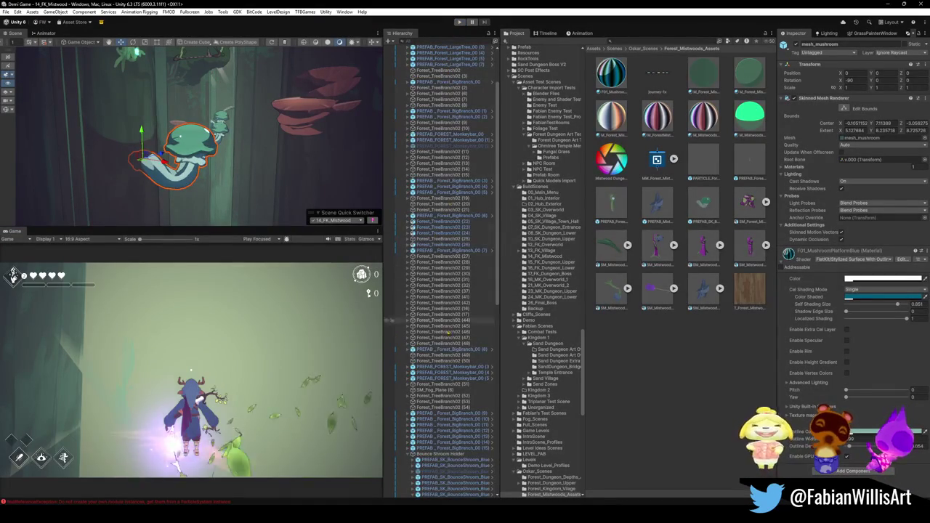
Step: Zoom and orbit the Scene view to the bounce mushroom and select its mesh_mushroom child
scroll(253, 138, "up", 5)
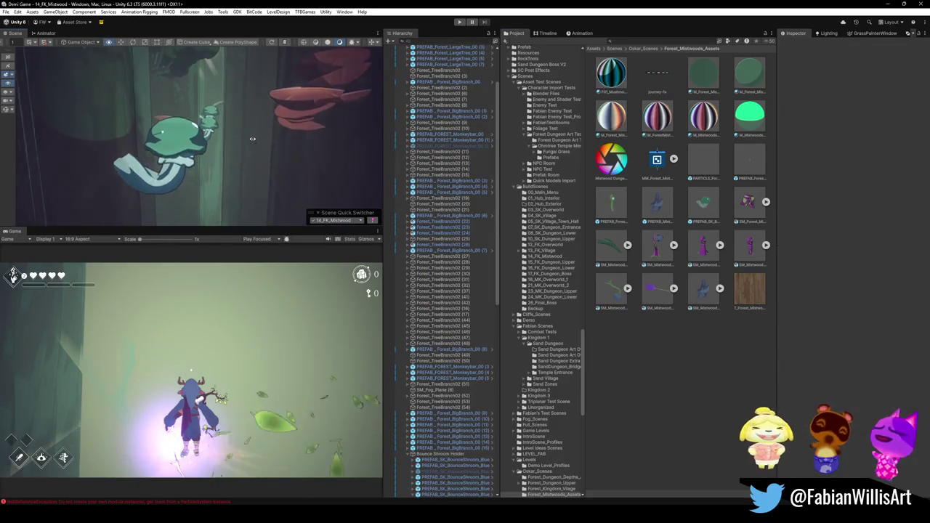
left_click_drag(253, 139, 234, 135)
left_click(223, 164)
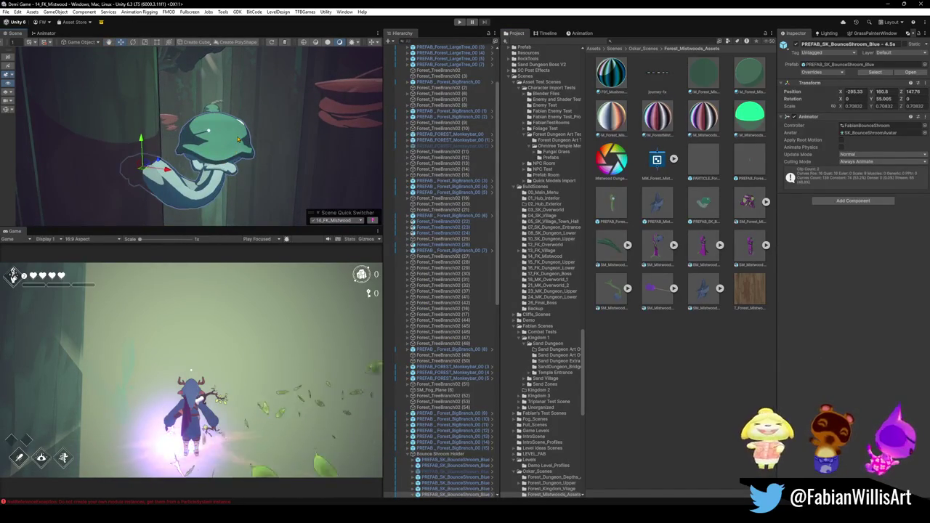
left_click(223, 163)
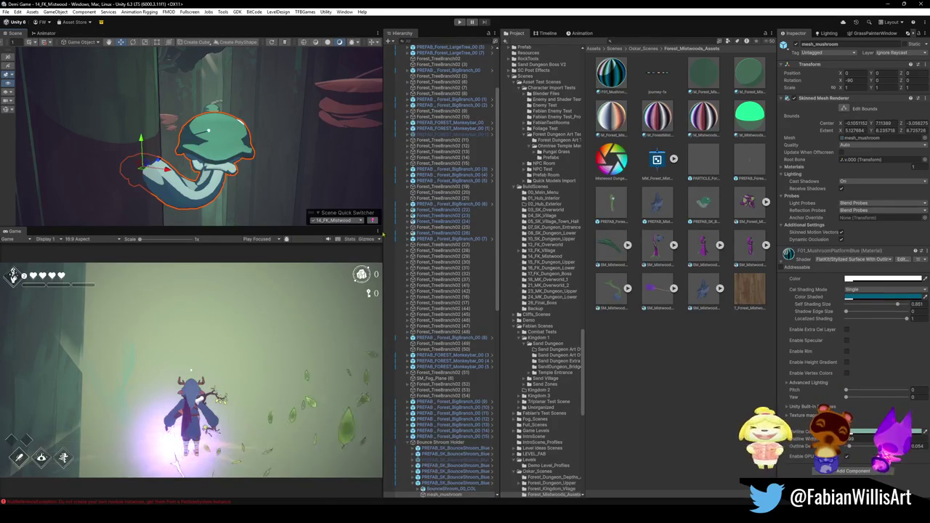
Step: Fly the Scene camera to the teal bounce mushroom and select mesh_mushroom
left_click(297, 176)
key("s")
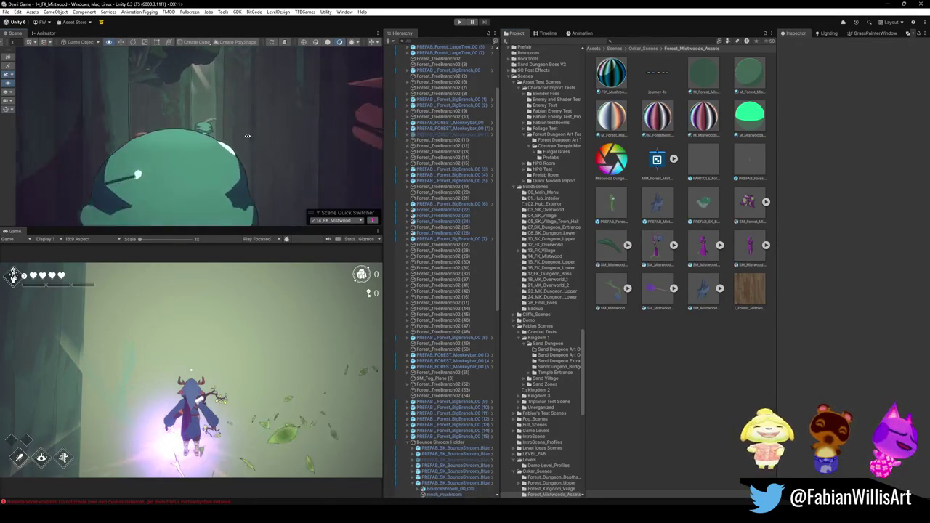
key("w")
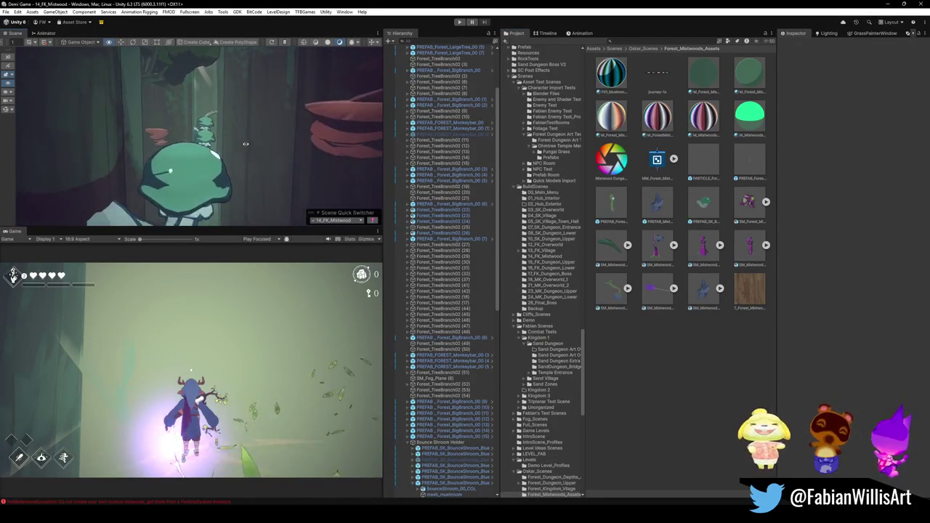
left_click(186, 179)
left_click(195, 171)
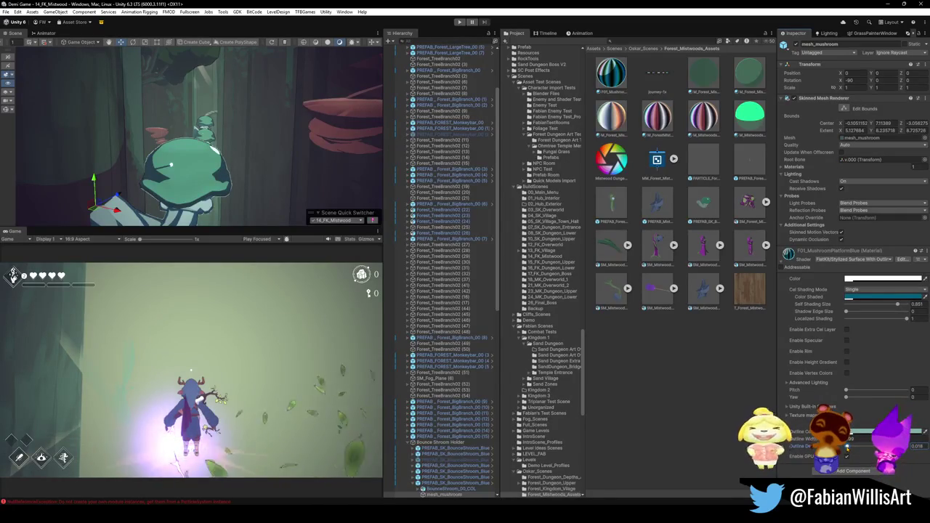
Step: Orbit around the mushroom mesh from several angles, then bring up the Forest Kingdom Assets Blender window
mouse_move(315, 165)
left_mouse_down()
mouse_move(321, 159)
mouse_move(310, 164)
left_mouse_up()
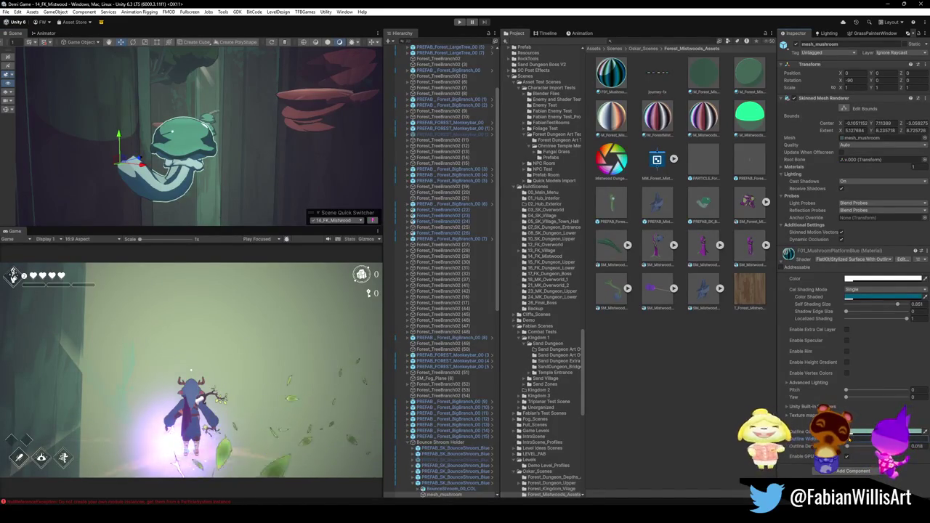
left_click(296, 150)
left_click_drag(297, 150, 358, 168)
left_click(167, 182)
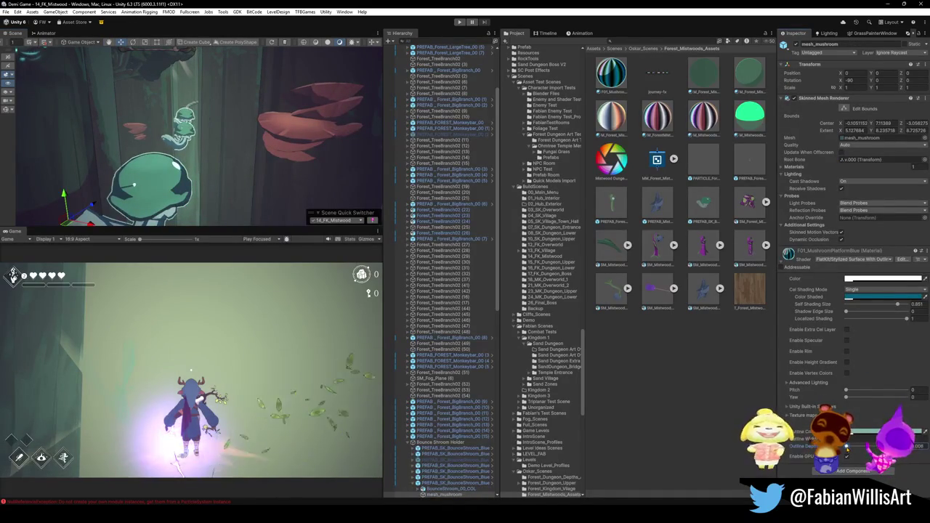
mouse_move(342, 165)
left_mouse_down()
mouse_move(354, 170)
mouse_move(325, 168)
mouse_move(340, 175)
left_mouse_up()
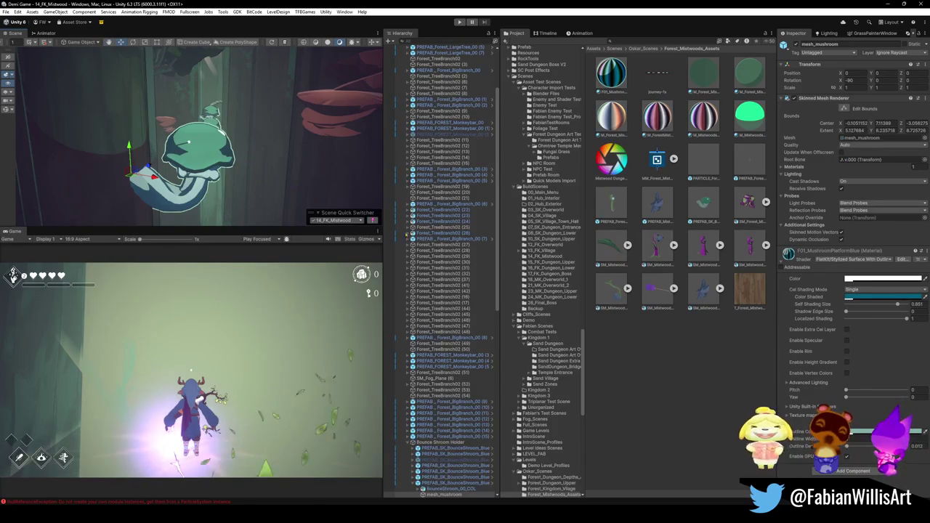
mouse_move(578, 517)
left_click(624, 488)
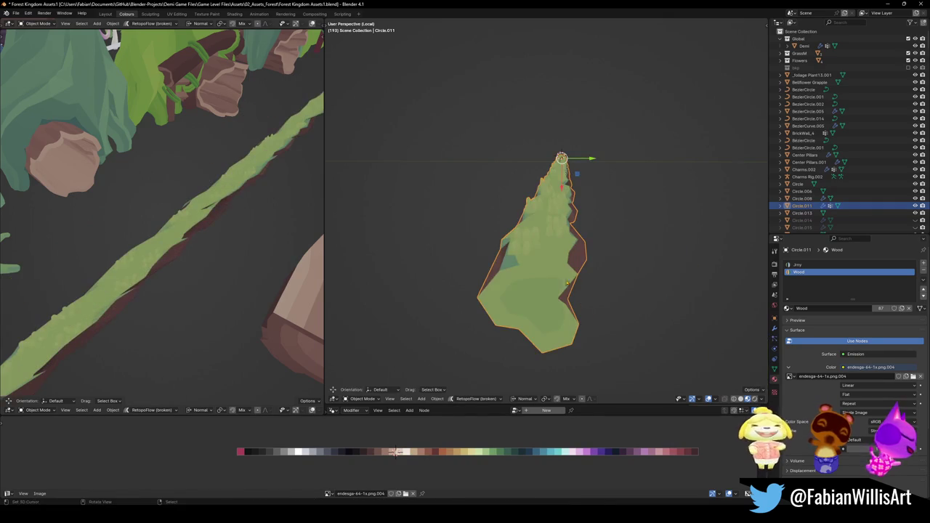
Step: Delete a stray duplicate of the Circle.011 leaf and hide the lower leaf Circle.014
key("shift+d")
right_click(575, 275)
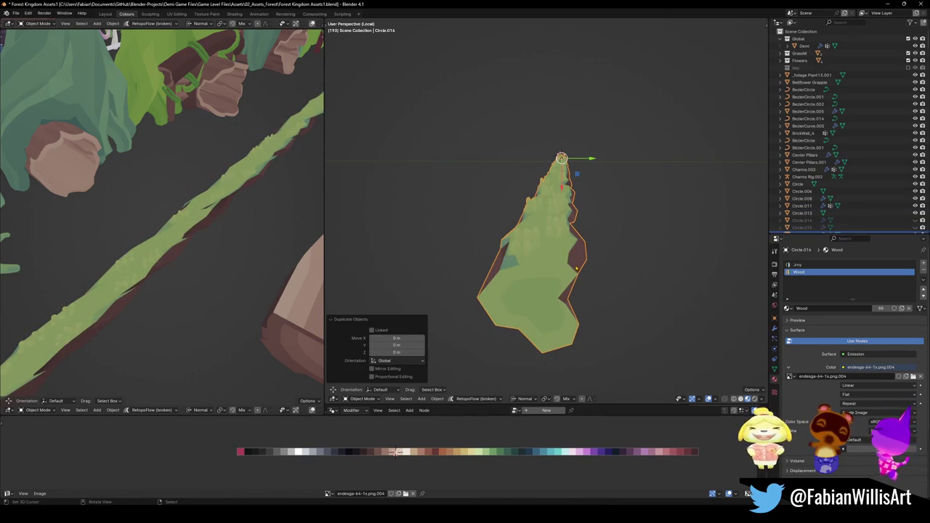
key("Delete")
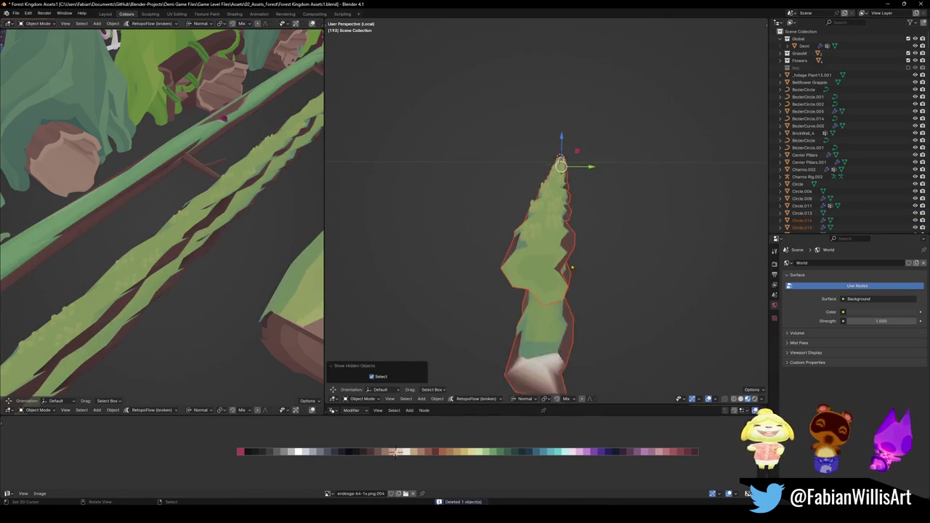
left_click(544, 247)
left_click_drag(553, 239, 494, 254)
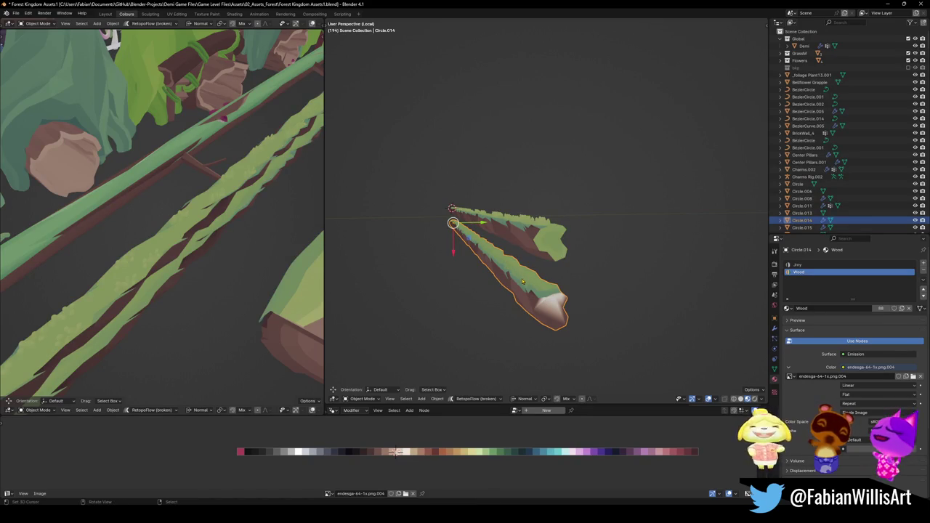
key("h")
Step: Duplicate the upper leaf Circle.015 and separate its stalk geometry into its own object
left_click(538, 255)
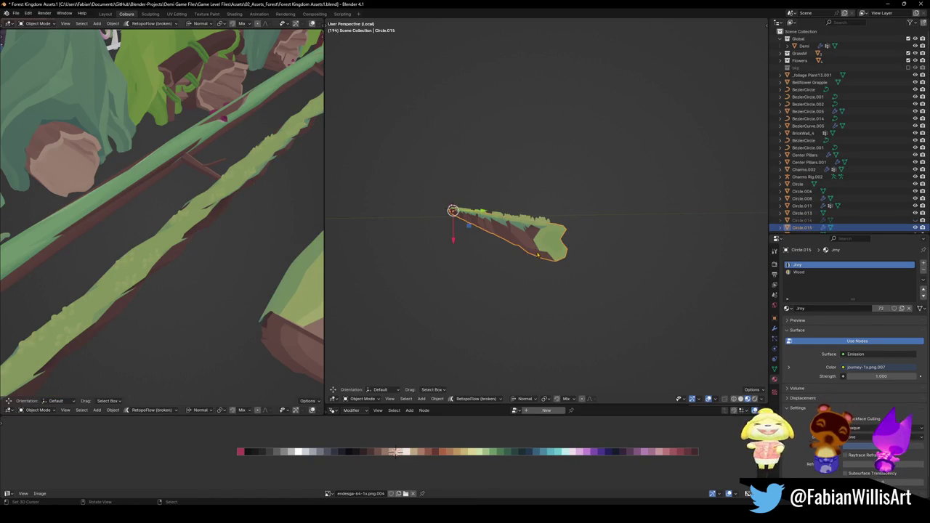
mouse_move(539, 250)
left_mouse_down()
mouse_move(532, 270)
mouse_move(558, 242)
left_mouse_up()
key("shift+d")
right_click(558, 242)
key("Tab")
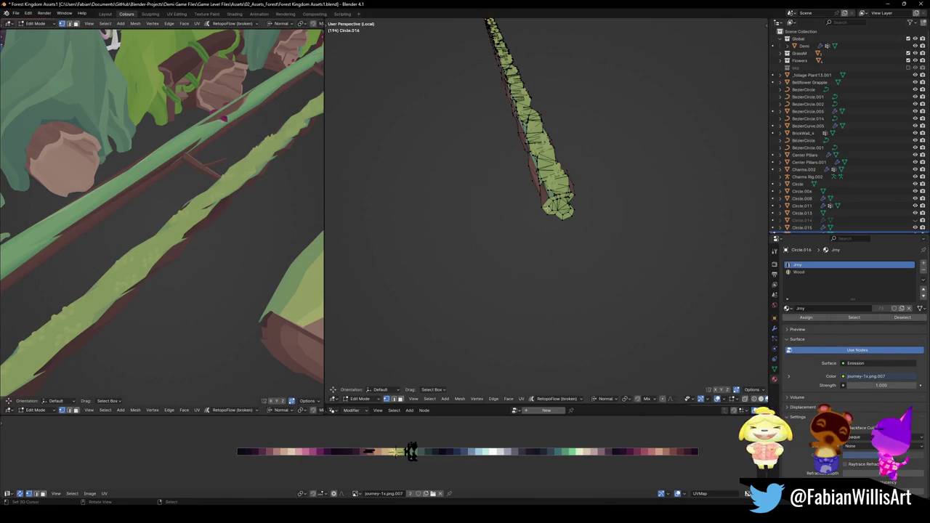
key("ctrl+l")
key("alt+a")
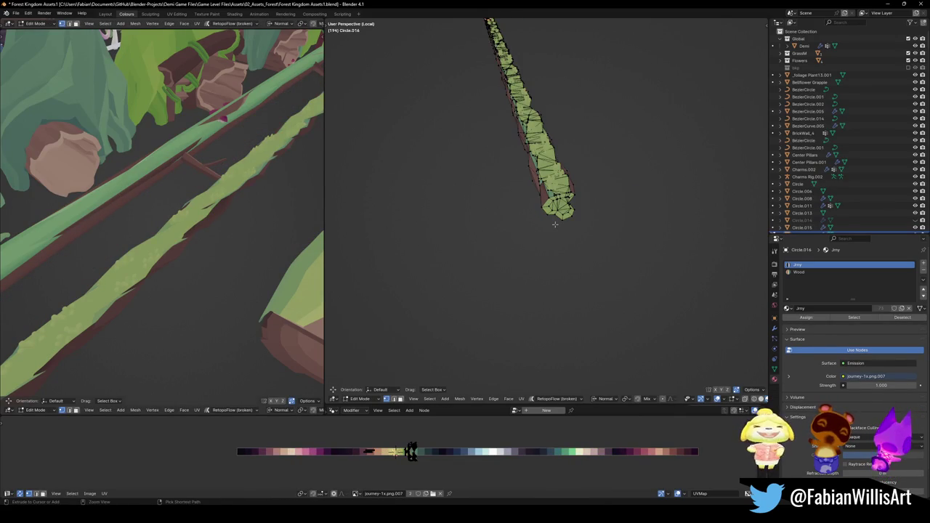
key("a")
key("p")
left_click(529, 185)
key("Tab")
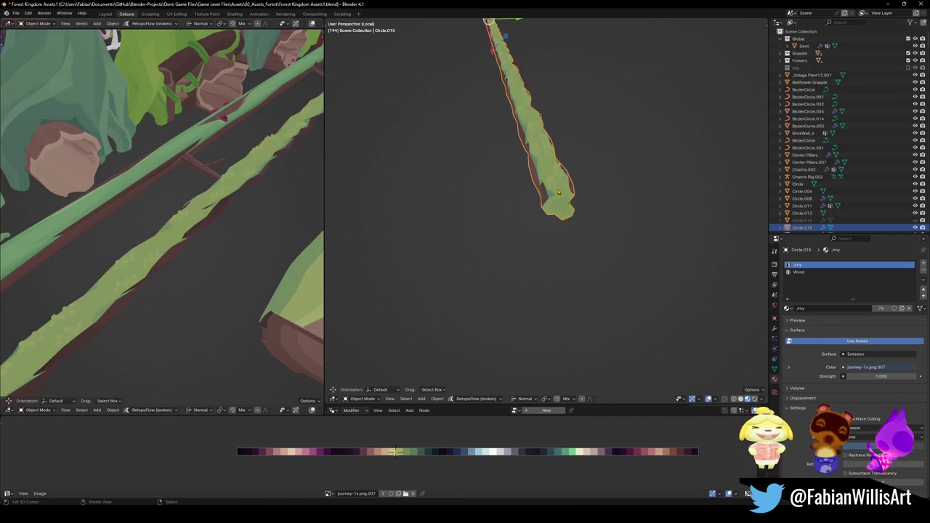
Step: Copy the separated stalk object and switch back to Unity
scroll(561, 194, "down", 3)
scroll(571, 190, "up", 3)
right_click(508, 144)
left_click(509, 191)
key("alt+Tab")
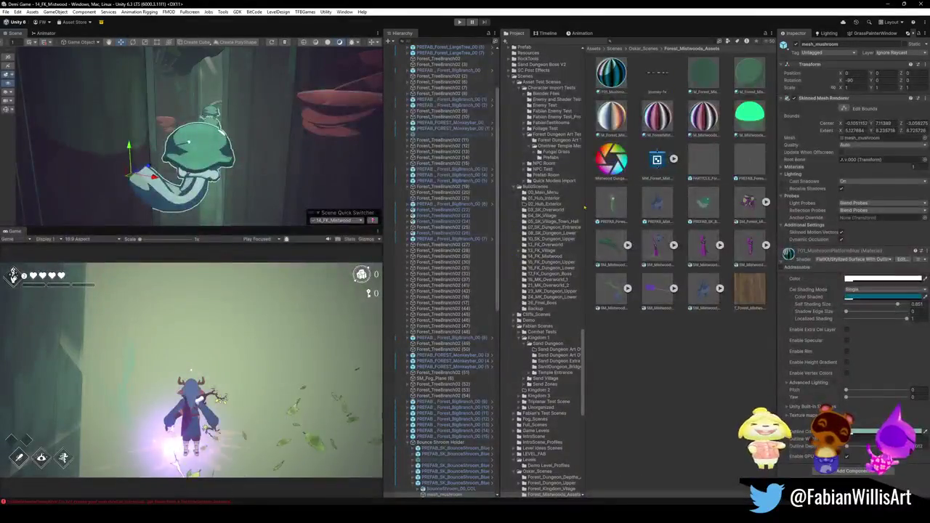
Step: In the grindrails file, paste the stalk at the 3D cursor with its rotation reset
key("alt+Tab")
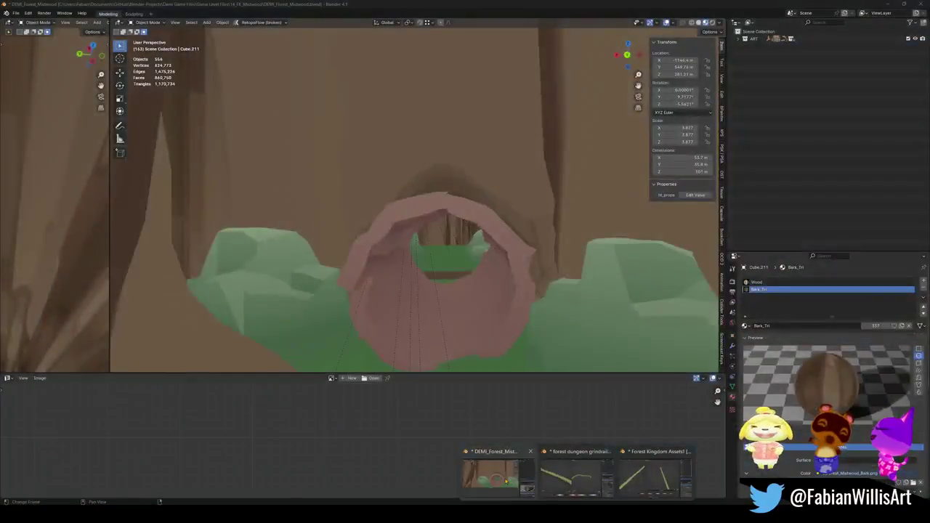
key("KP_Decimal")
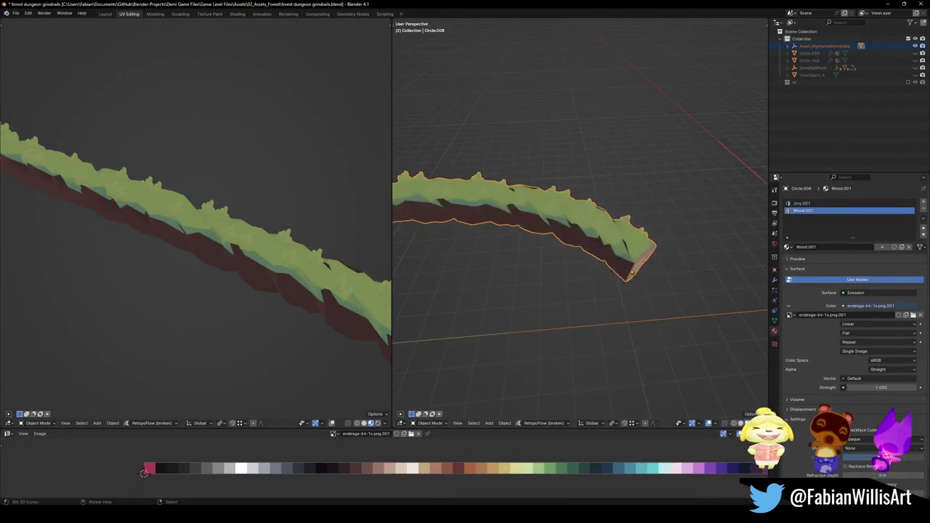
mouse_move(633, 288)
left_mouse_down()
mouse_move(596, 281)
mouse_move(596, 269)
mouse_move(613, 271)
left_mouse_up()
key("ctrl+v")
key("shift+s")
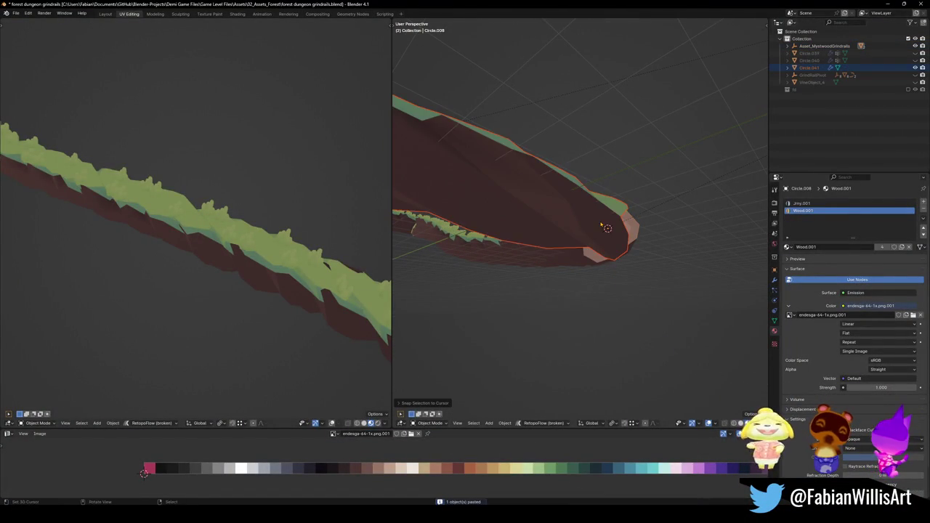
key("alt+r")
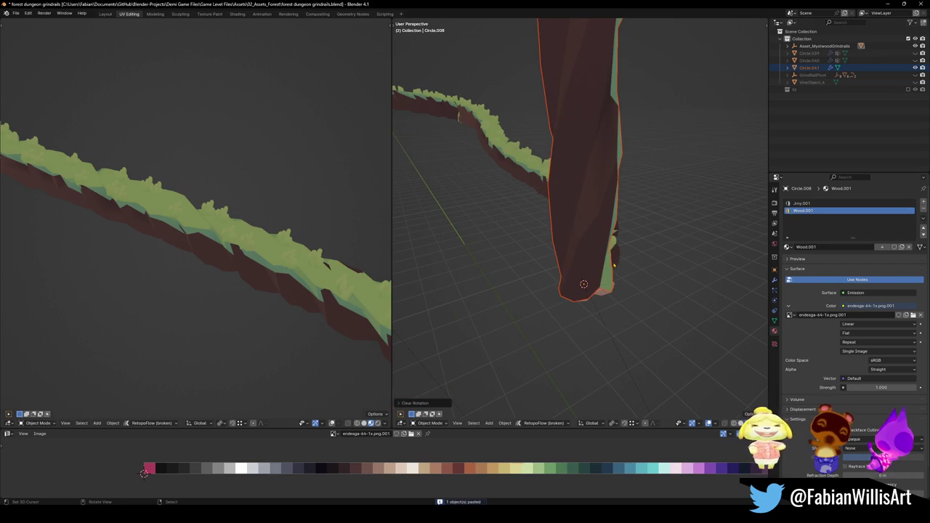
Step: Mirror the stalk along Z, shift it vertically, shrink it, then stretch it taller on Z
key("ctrl+m")
key("z")
key("Return")
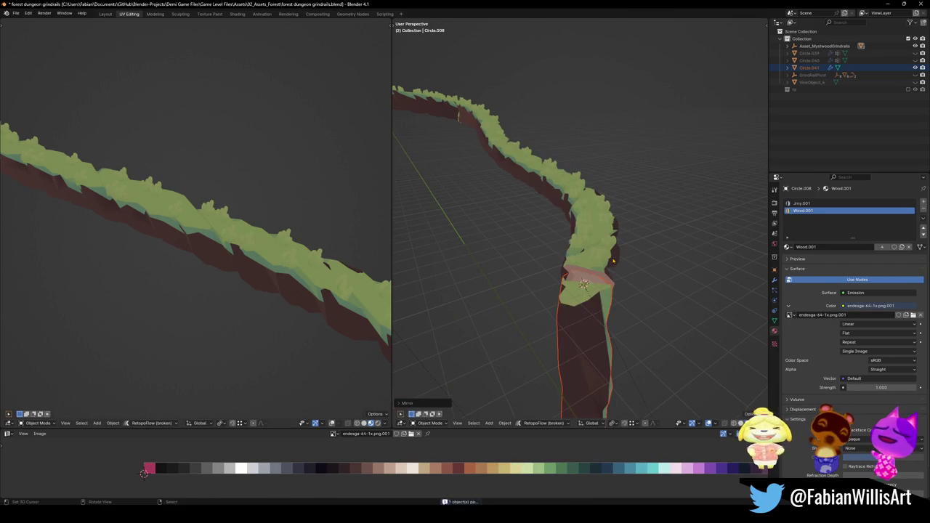
key("g")
key("shift+z")
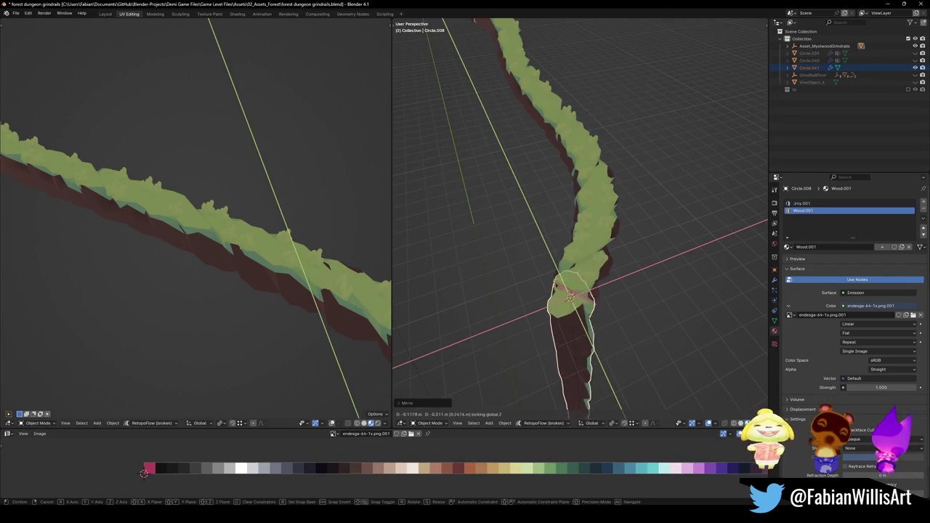
key("Return")
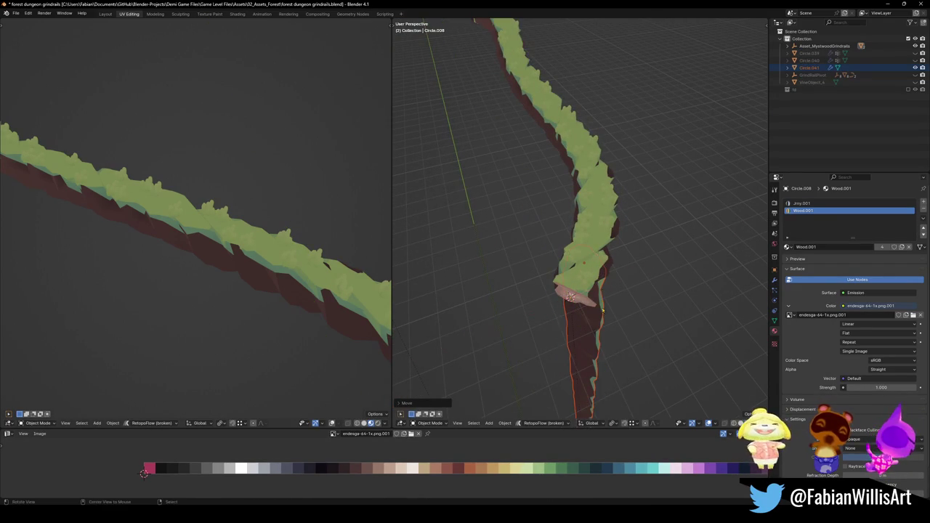
key("s")
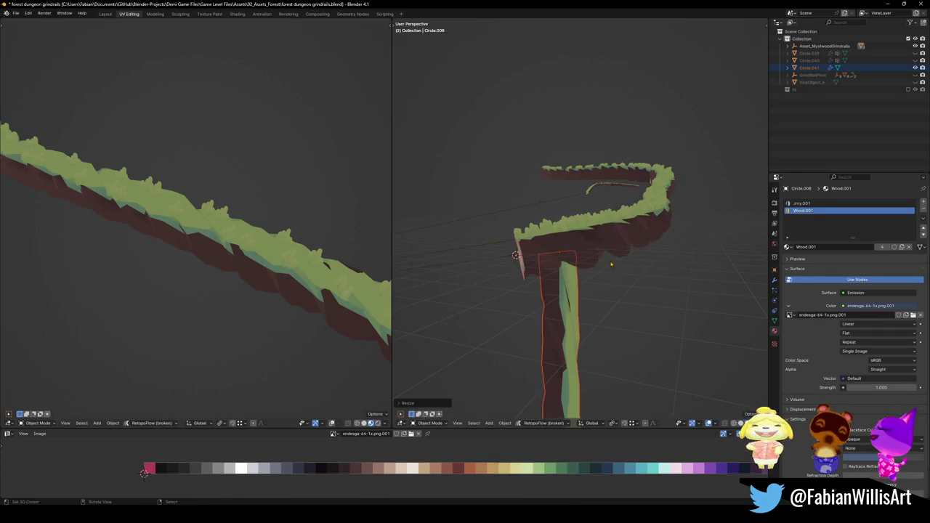
scroll(613, 263, "down", 4)
key("Return")
key("s")
key("z")
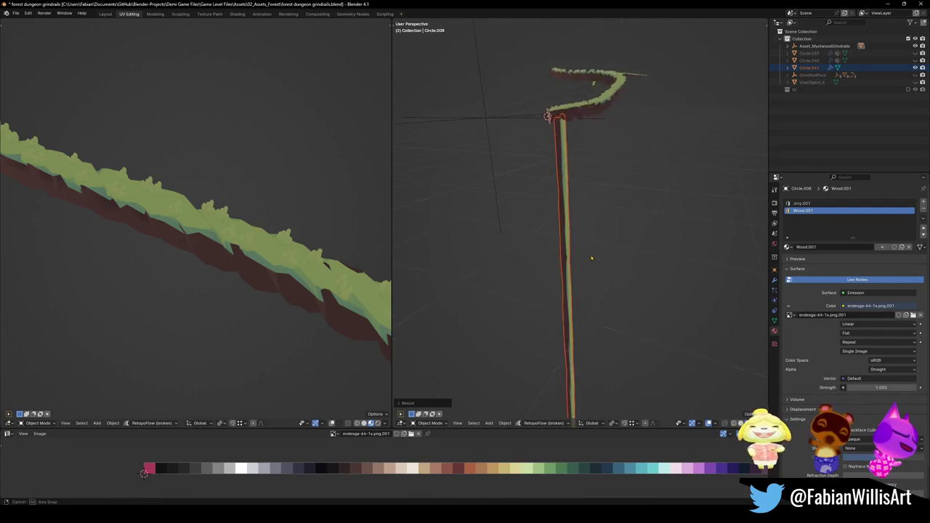
left_click(596, 269)
Step: From top view, duplicate the post along the curved rail to create Circle.043, Circle.044 and Circle.045
key("KP_7")
scroll(638, 239, "up", 3)
scroll(638, 240, "up", 2)
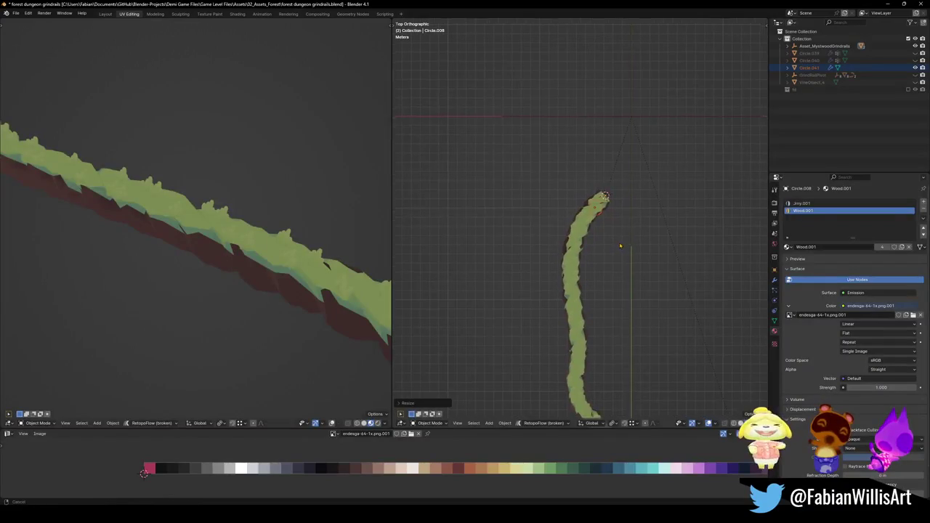
key("shift+d")
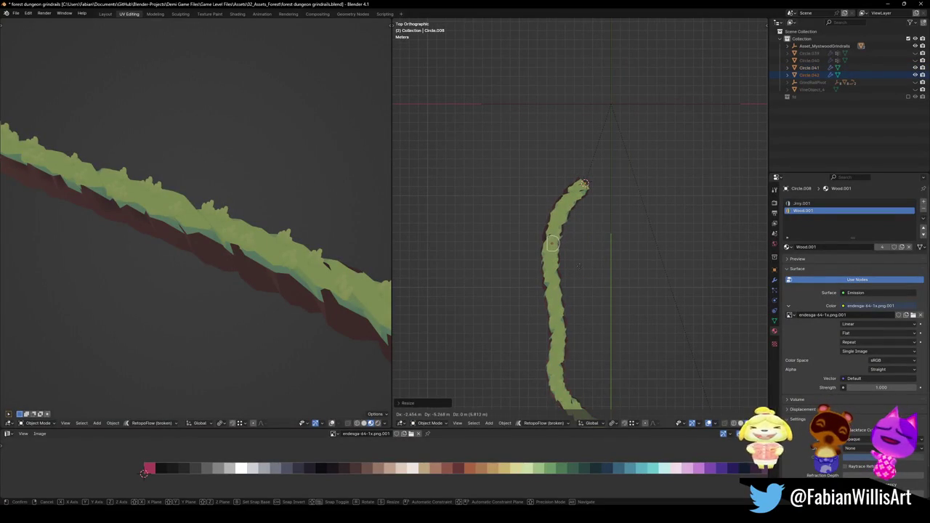
left_click(579, 266)
key("shift+d")
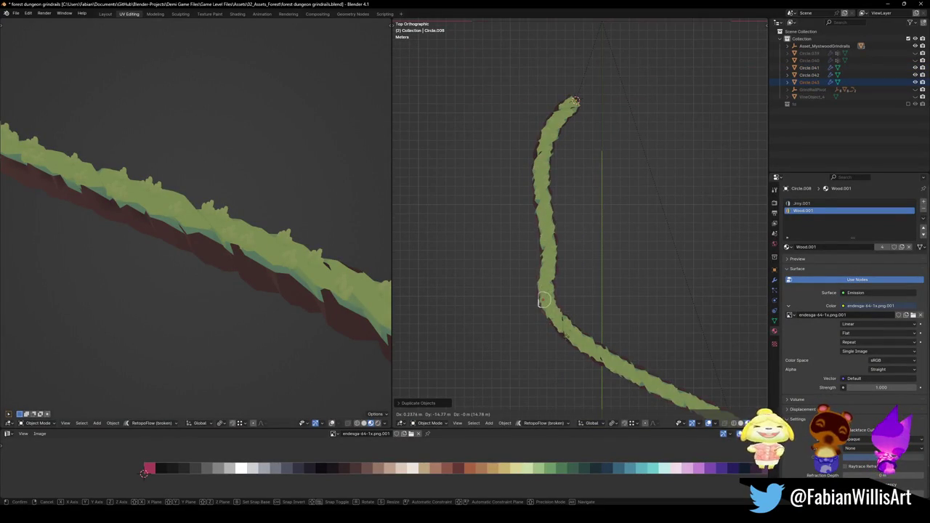
left_click(544, 297)
key("shift+d")
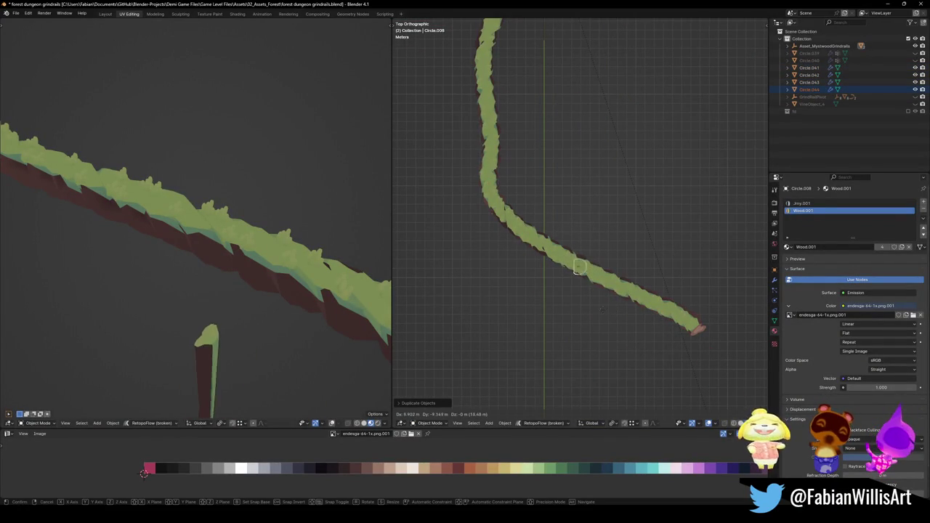
left_click(571, 258)
key("shift+d")
left_click(697, 328)
mouse_move(556, 193)
left_mouse_down()
mouse_move(588, 308)
mouse_move(529, 308)
mouse_move(546, 243)
left_mouse_up()
Step: Lift posts Circle.043, Circle.044 and Circle.045 vertically up to meet the rail
left_click(546, 244)
key("g")
key("z")
left_click(539, 216)
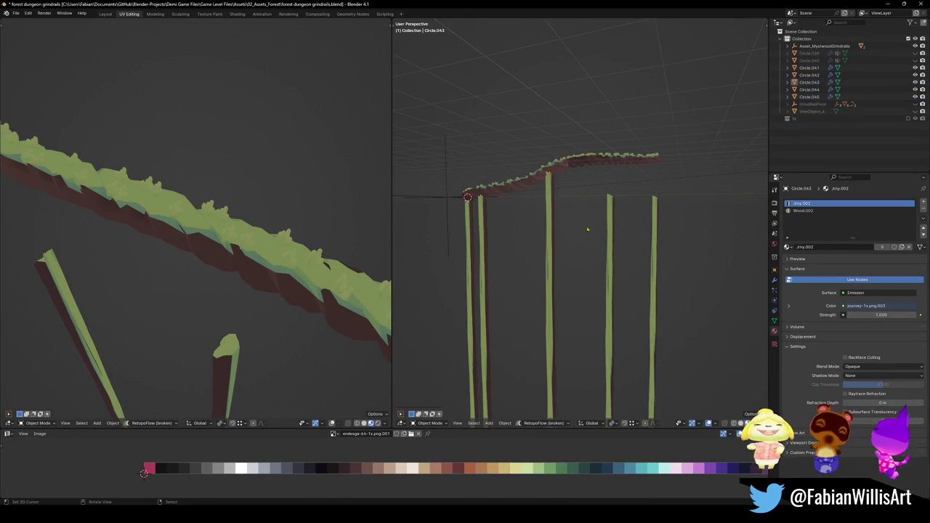
left_click(609, 218)
key("g")
key("z")
left_click(610, 164)
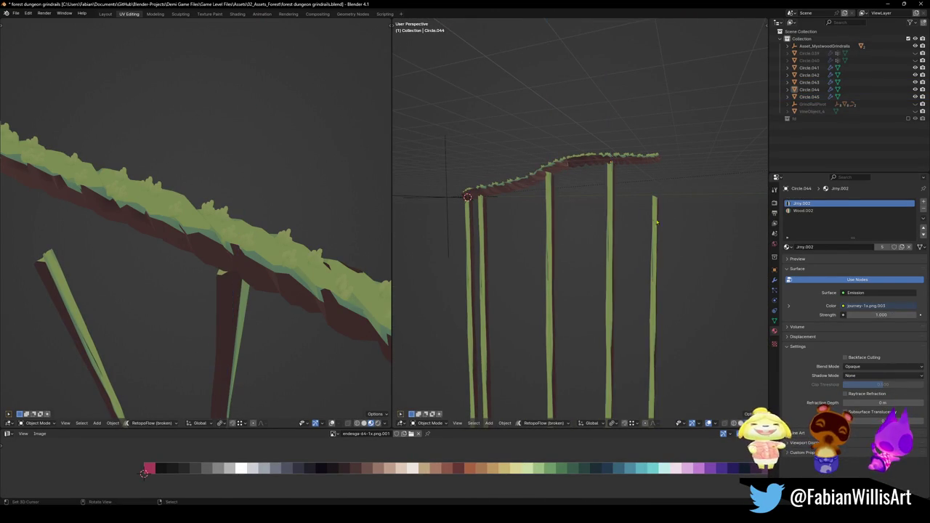
left_click(655, 189)
key("g")
key("z")
key("z")
left_click(651, 179)
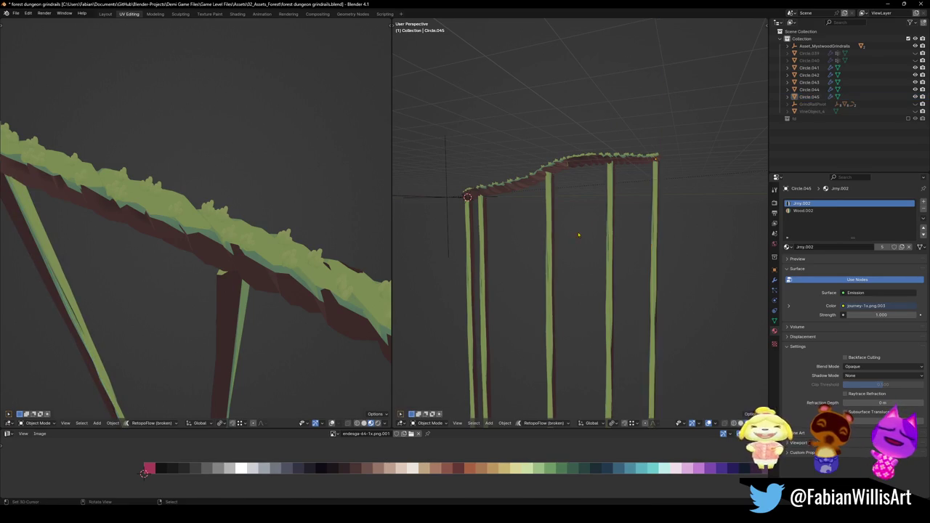
Step: Copy UV maps across posts Circle.041–Circle.045 via Quick Favorites, then save the blend file
left_click(471, 271)
left_click(518, 276, "shift")
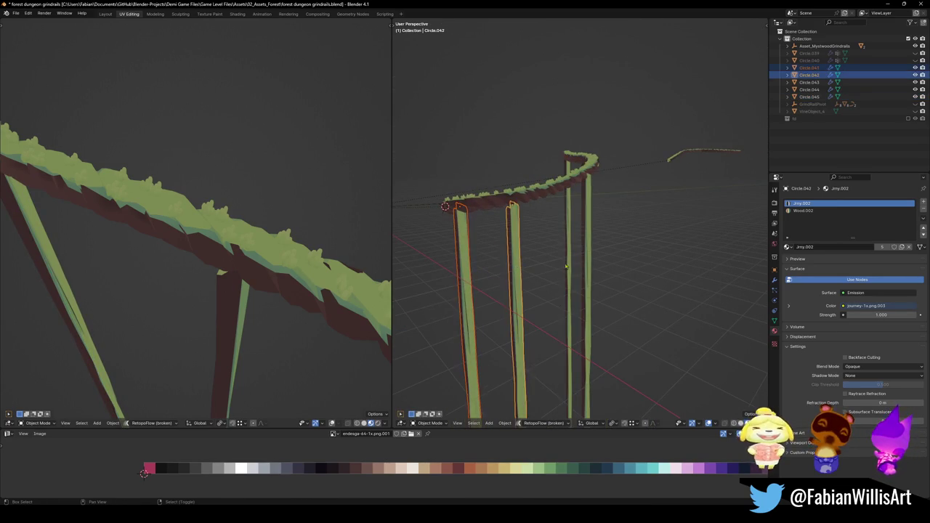
left_click(588, 269, "shift")
left_click(611, 254, "shift")
left_click(644, 251, "shift")
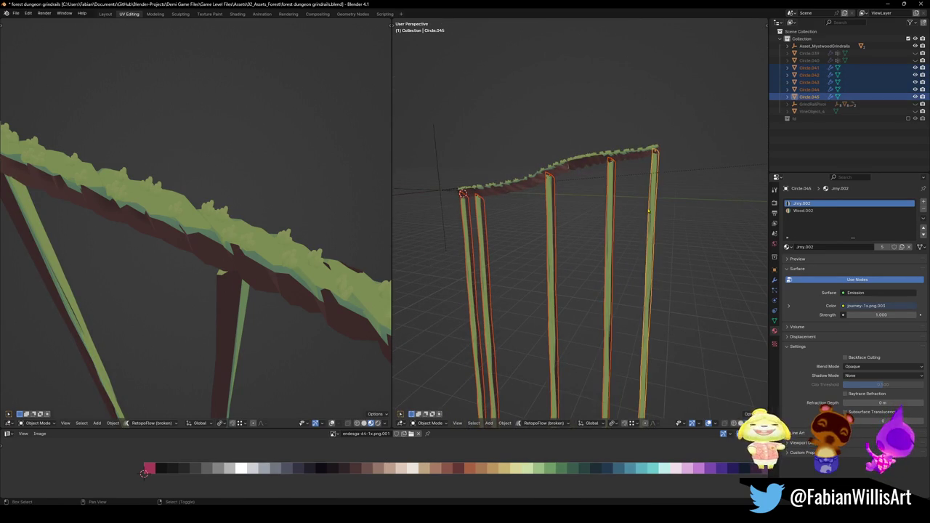
key("q")
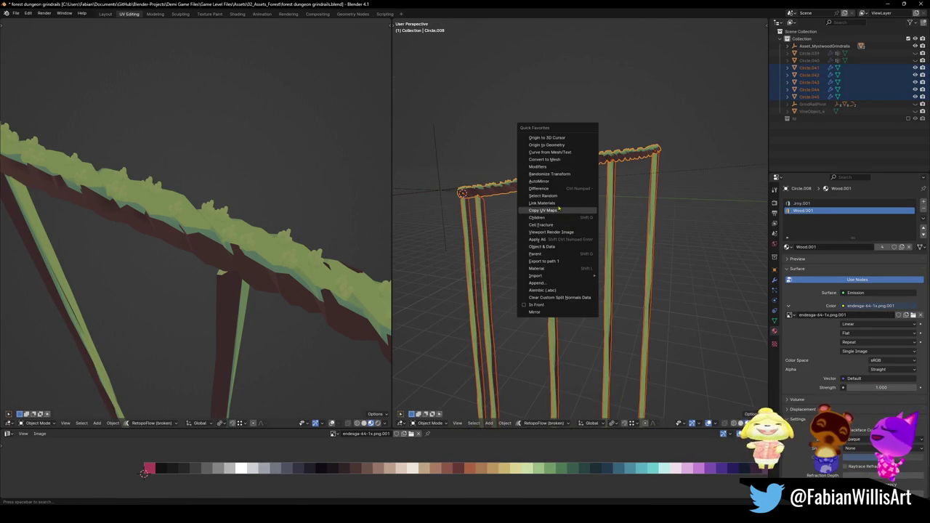
left_click(559, 210)
key("ctrl+s")
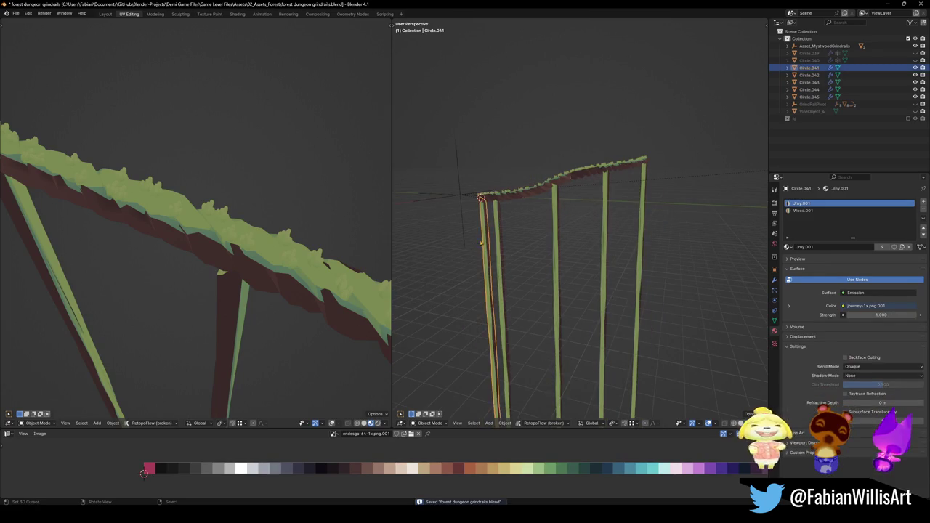
Step: Duplicate posts Circle.046 through Circle.050 and place them along the rail's curve from top view
key("shift+d")
right_click(581, 189)
key("shift+s")
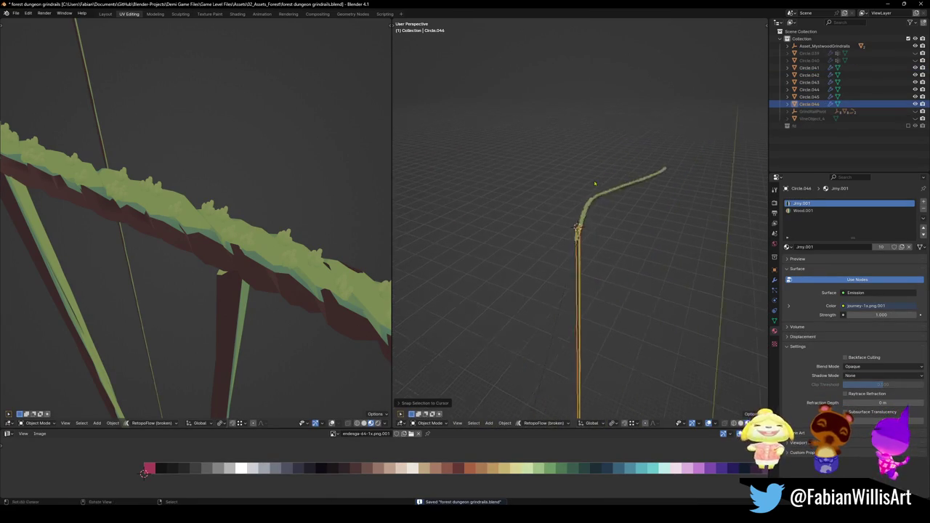
key("KP_7")
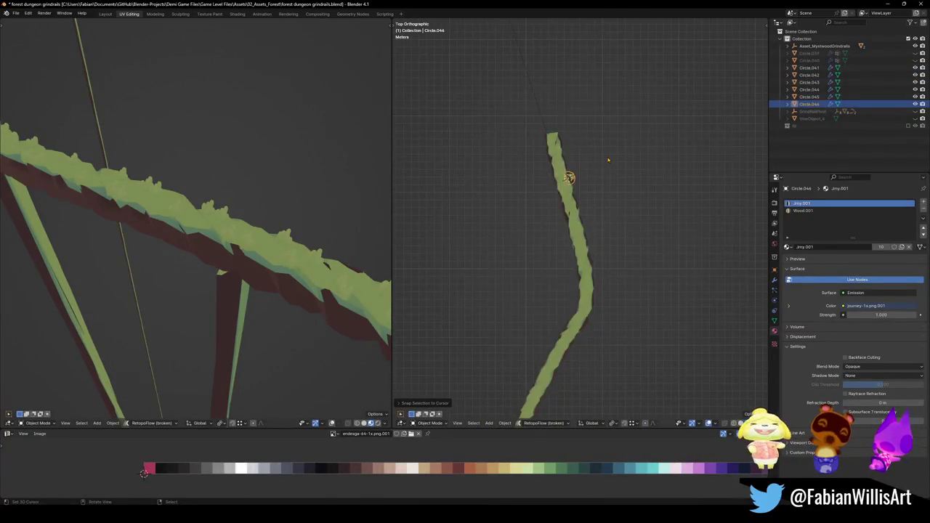
key("g")
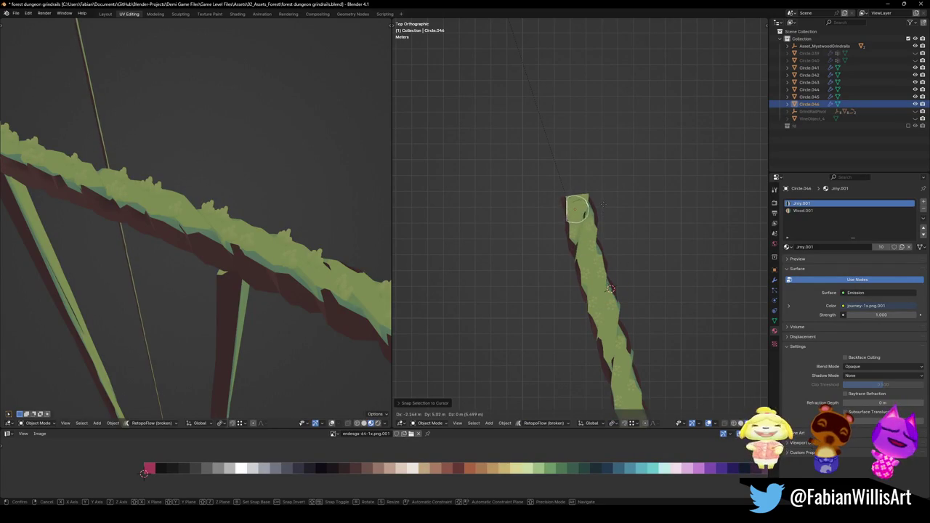
left_click(577, 209)
key("shift+d")
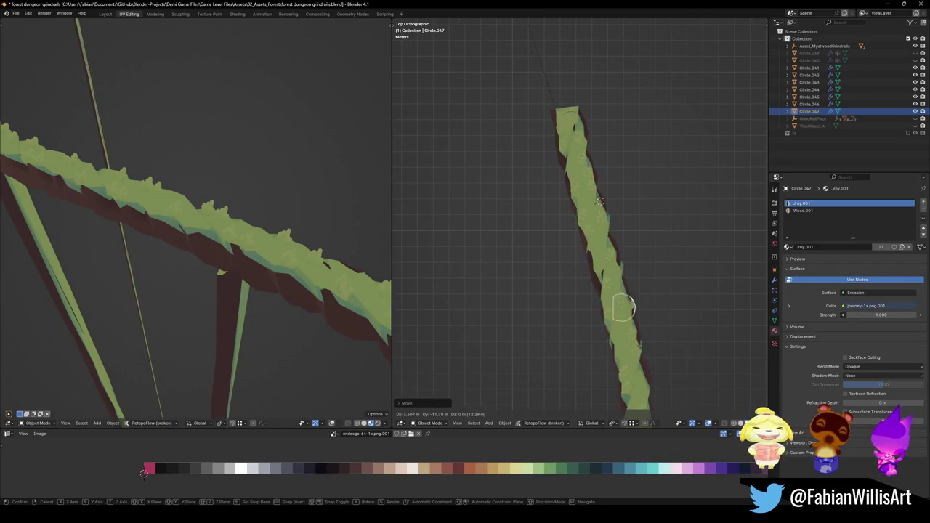
left_click(600, 202)
key("shift+d")
left_click(554, 379)
scroll(618, 162, "down", 4)
key("shift+d")
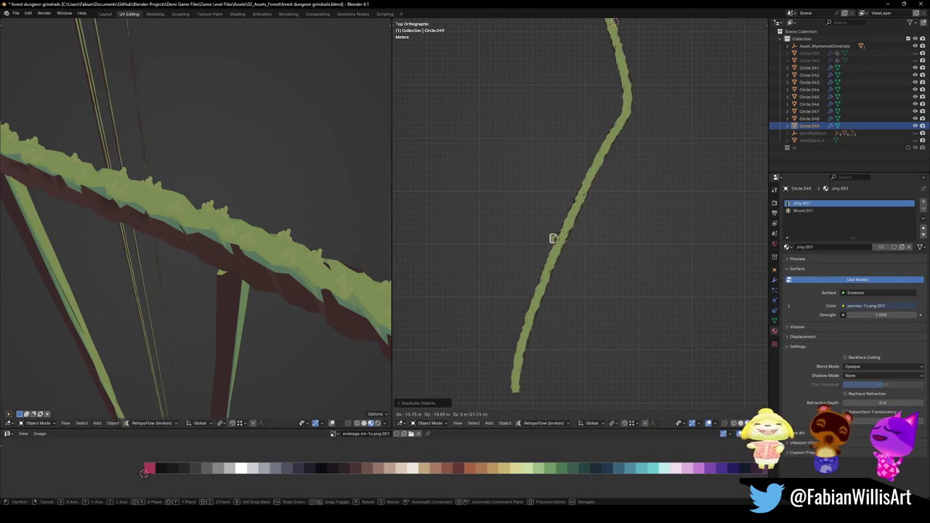
left_click(556, 274)
key("shift+d")
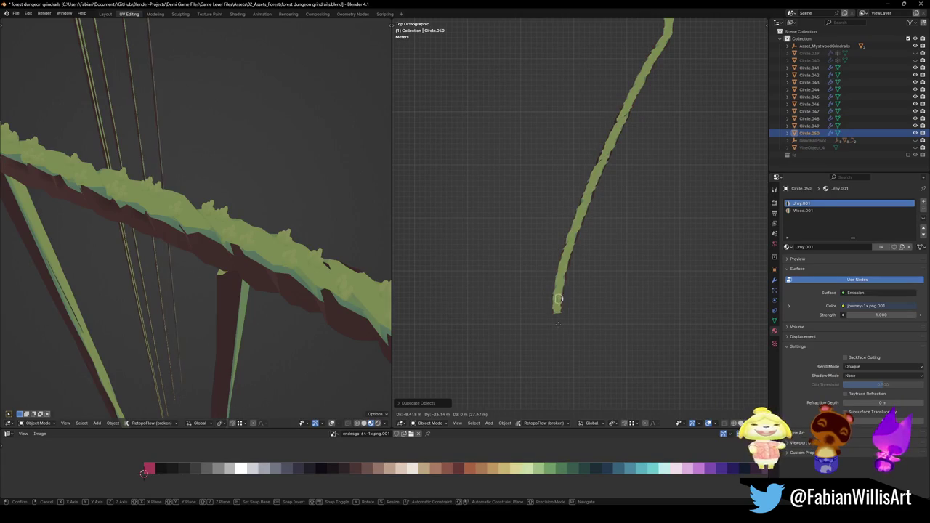
left_click(556, 332)
scroll(557, 309, "up", 3)
Step: Raise the new posts Circle.050 and Circle.049 vertically up to the rail
left_click_drag(544, 253, 615, 174)
key("g")
key("z")
left_click(615, 145)
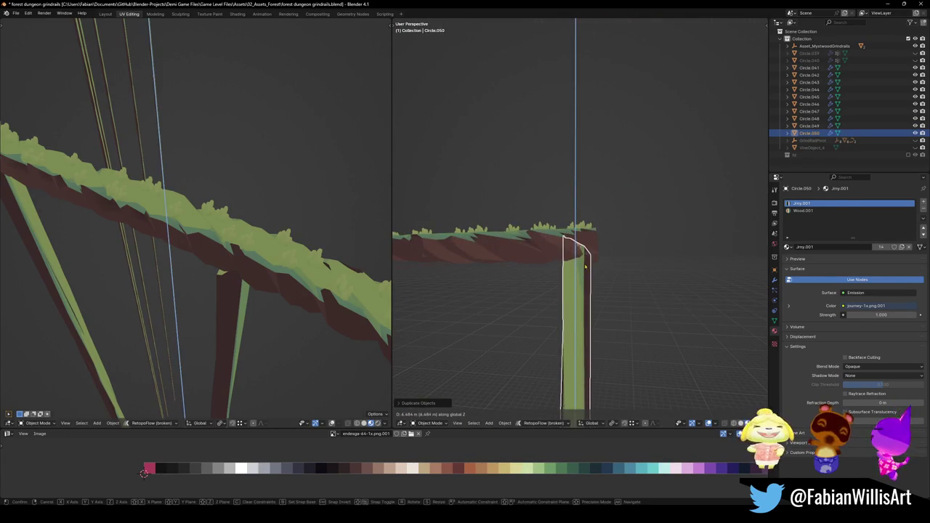
scroll(543, 270, "down", 3)
left_click(543, 270)
key("g")
key("z")
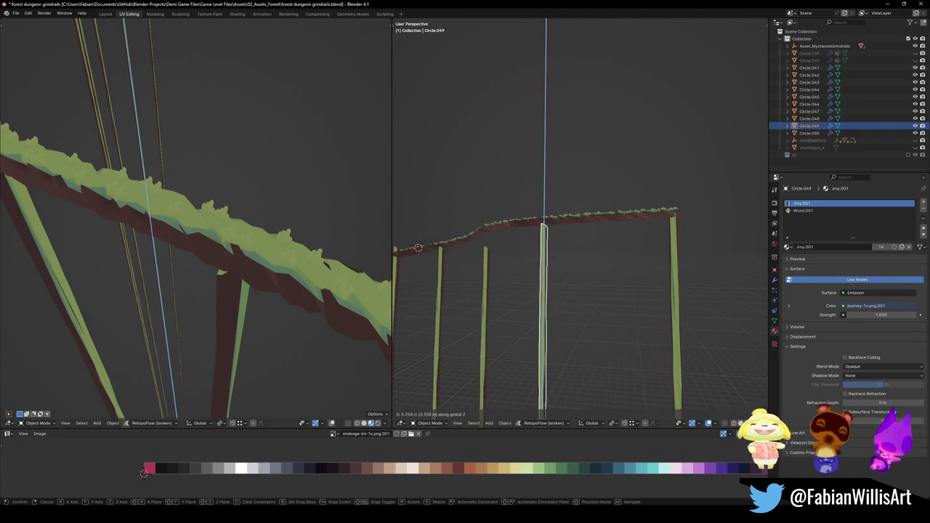
left_click(553, 252)
Step: Raise posts Circle.048, Circle.046 and Circle.047 vertically to the rail height
left_click(539, 274)
key("g")
key("z")
left_click(541, 270)
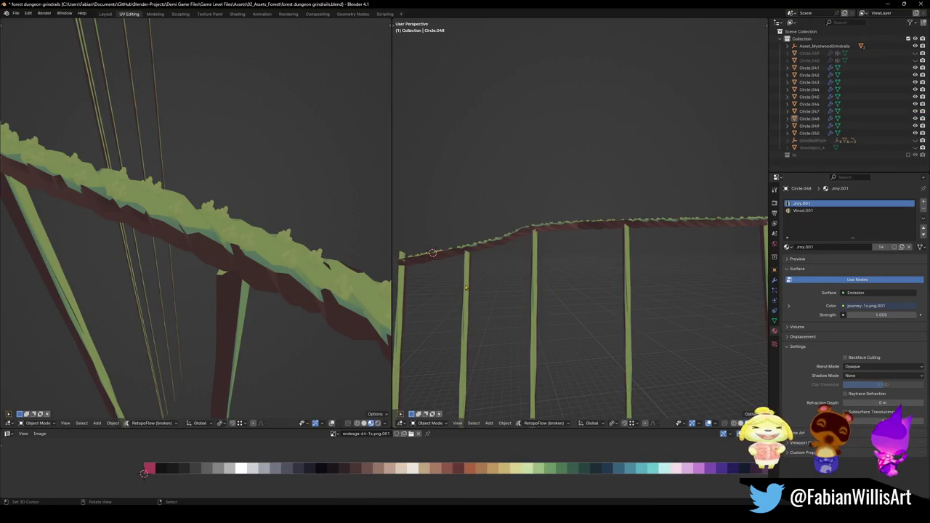
left_click(529, 295)
key("g")
key("z")
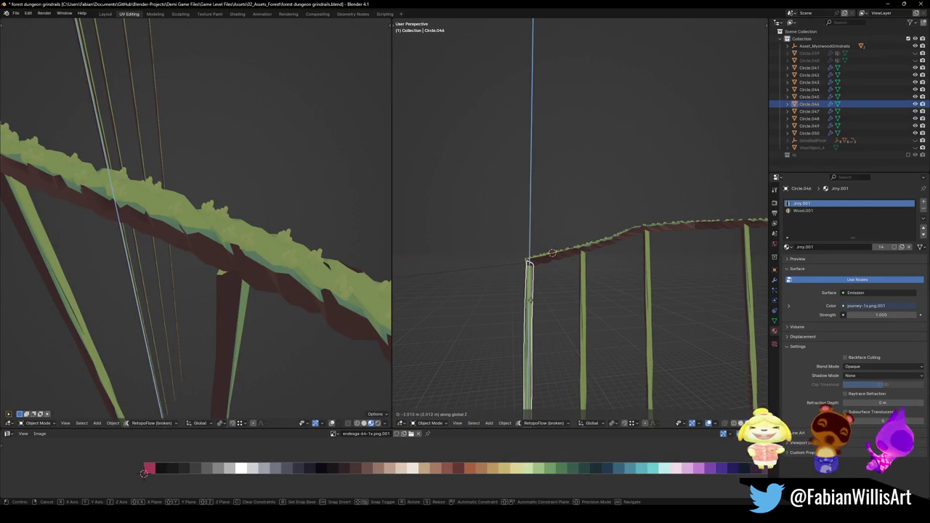
left_click(530, 297)
left_click(585, 293)
key("g")
key("z")
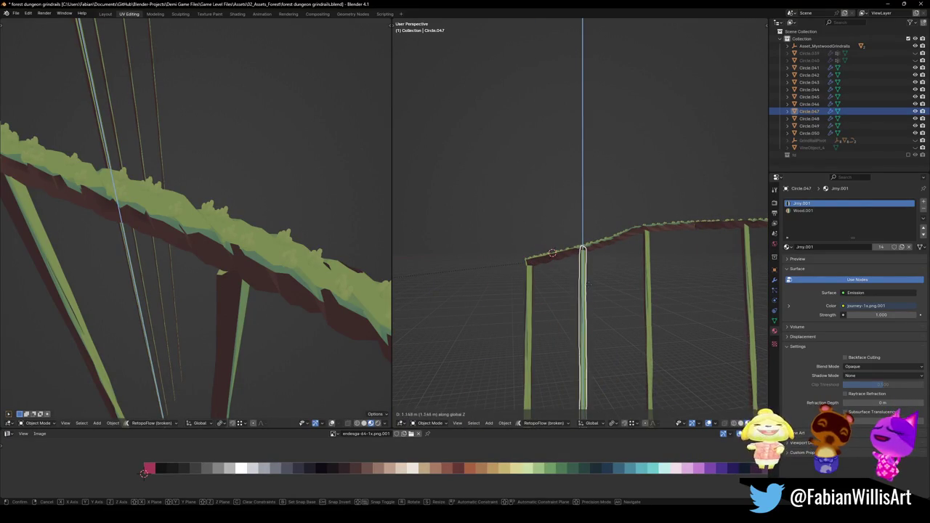
left_click(587, 283)
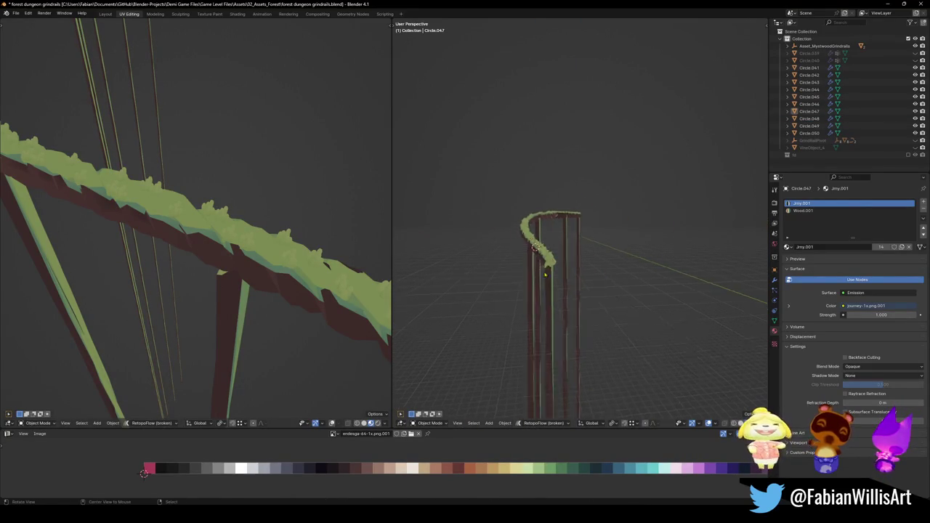
Step: Slide post Circle.044 horizontally under the rail and readjust its height
scroll(560, 281, "up", 8)
left_click(591, 339)
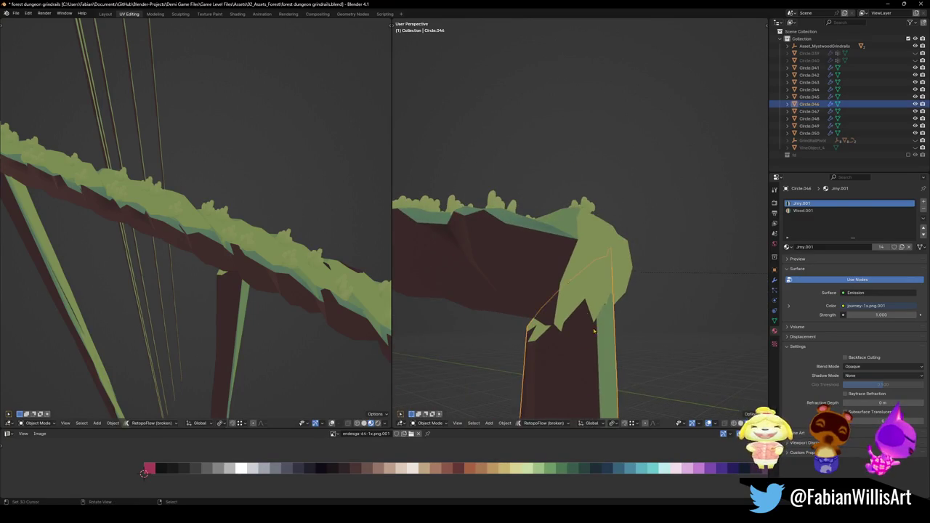
scroll(591, 338, "down", 5)
key("g")
key("shift+z")
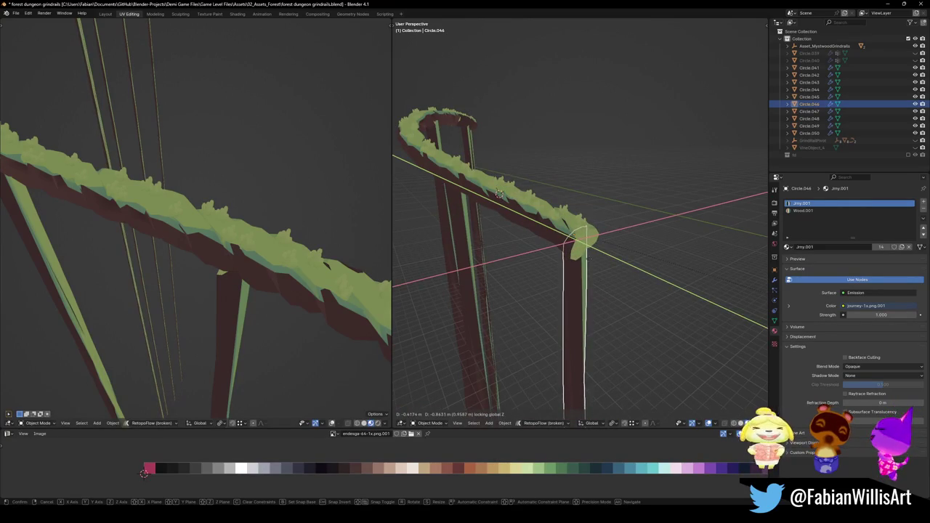
right_click(499, 193)
scroll(499, 194, "up", 5)
mouse_move(499, 193)
left_mouse_down()
mouse_move(570, 254)
mouse_move(518, 252)
left_mouse_up()
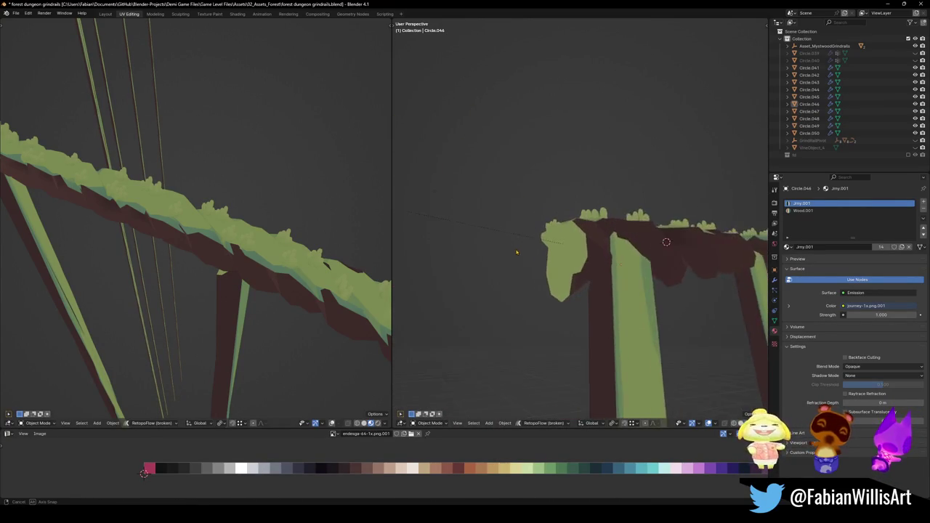
scroll(518, 252, "down", 4)
left_click(621, 313)
key("g")
key("shift+z")
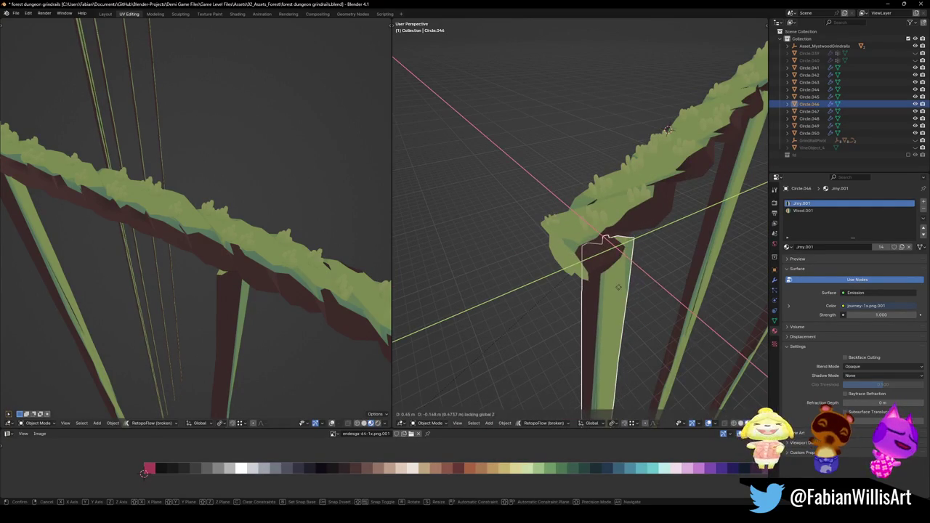
left_click(667, 130)
scroll(668, 130, "up", 2)
mouse_move(667, 129)
left_mouse_down()
mouse_move(663, 264)
mouse_move(590, 294)
mouse_move(614, 304)
mouse_move(588, 306)
mouse_move(584, 264)
left_mouse_up()
key("g")
key("z")
left_click(591, 295)
Step: Enter Edit Mode on the rail and select its end-cap faces
key("alt+a")
scroll(585, 284, "down", 5)
key("Tab")
key("KP_Decimal")
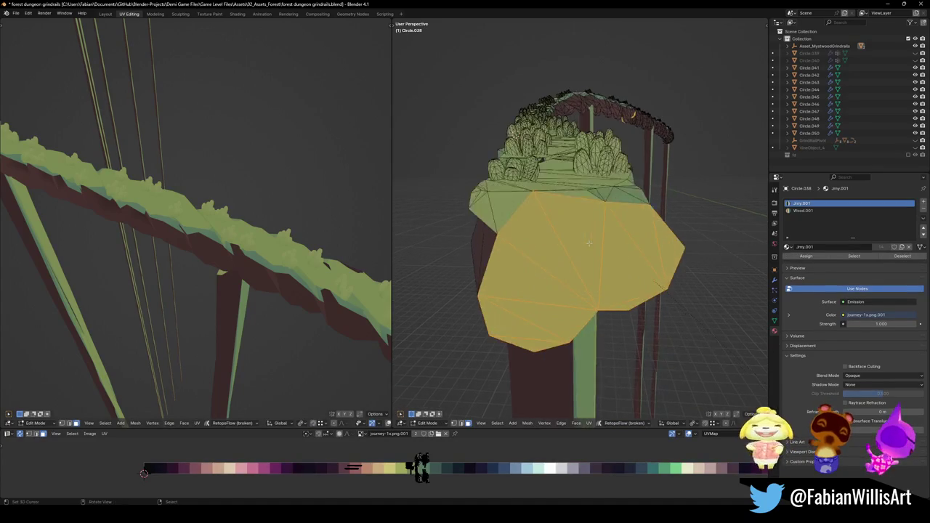
mouse_move(495, 218)
left_mouse_down()
mouse_move(518, 236)
mouse_move(602, 254)
mouse_move(534, 219)
left_mouse_up()
left_click(524, 221, "shift")
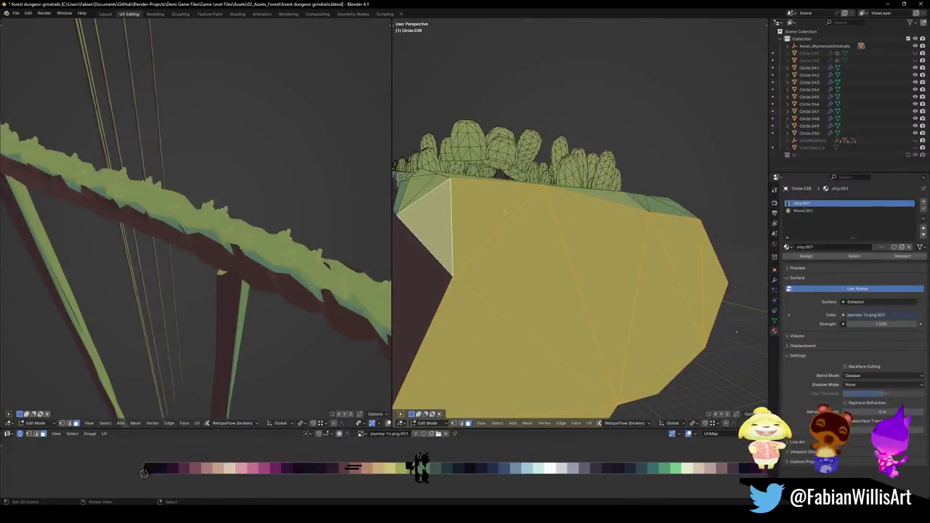
mouse_move(736, 333)
left_mouse_down()
mouse_move(590, 270)
mouse_move(602, 262)
left_mouse_up()
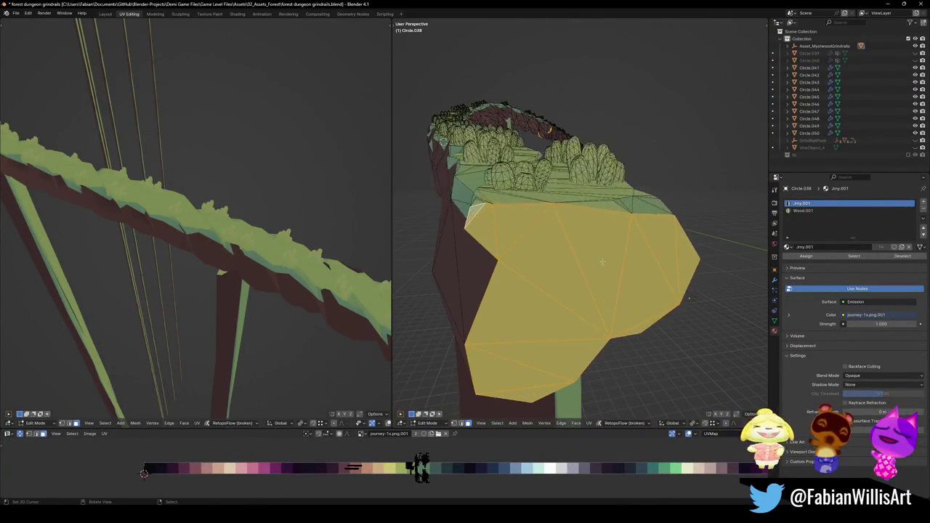
left_click(650, 239)
key("ctrl+z")
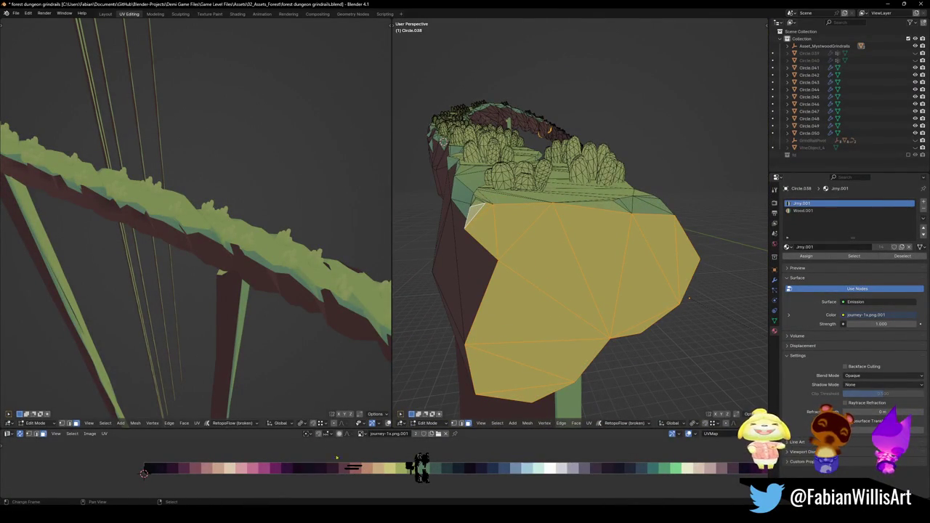
Step: Assign Wood.001 to the cap faces and slide their UVs along X to a lighter wood swatch
left_click(818, 211)
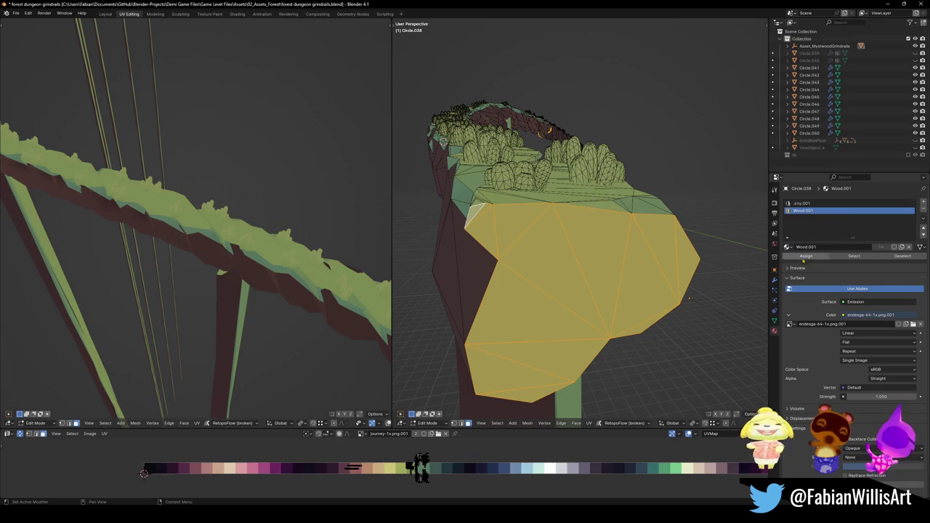
left_click(805, 257)
scroll(280, 243, "down", 3)
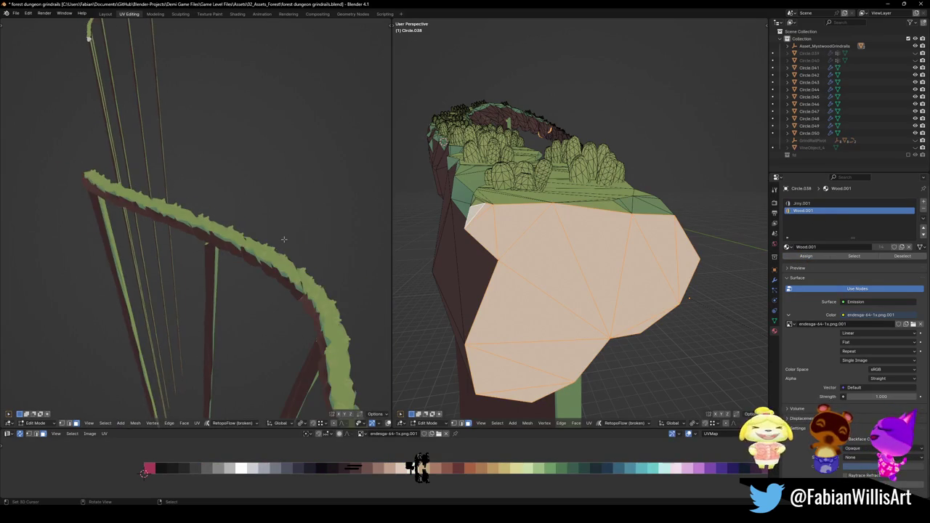
scroll(283, 239, "down", 2)
mouse_move(276, 226)
left_mouse_down()
mouse_move(235, 264)
mouse_move(244, 252)
left_mouse_up()
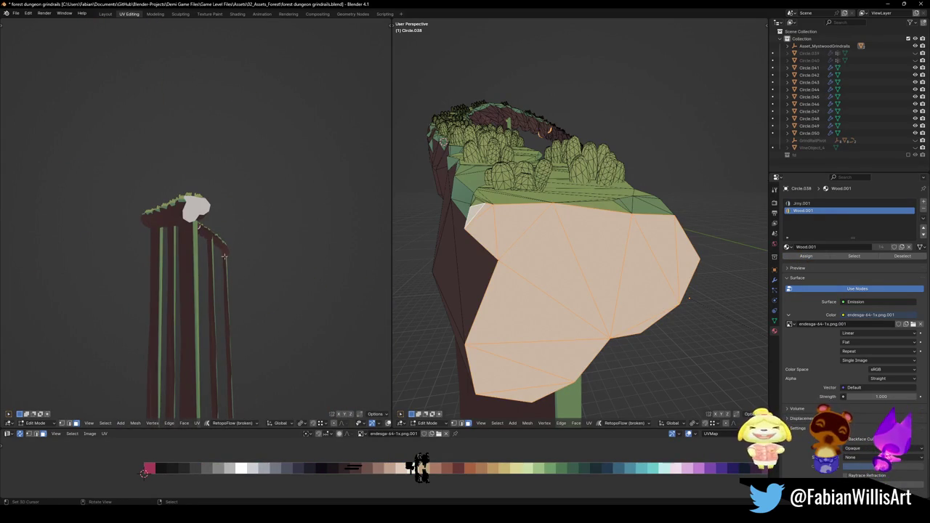
key("g")
key("x")
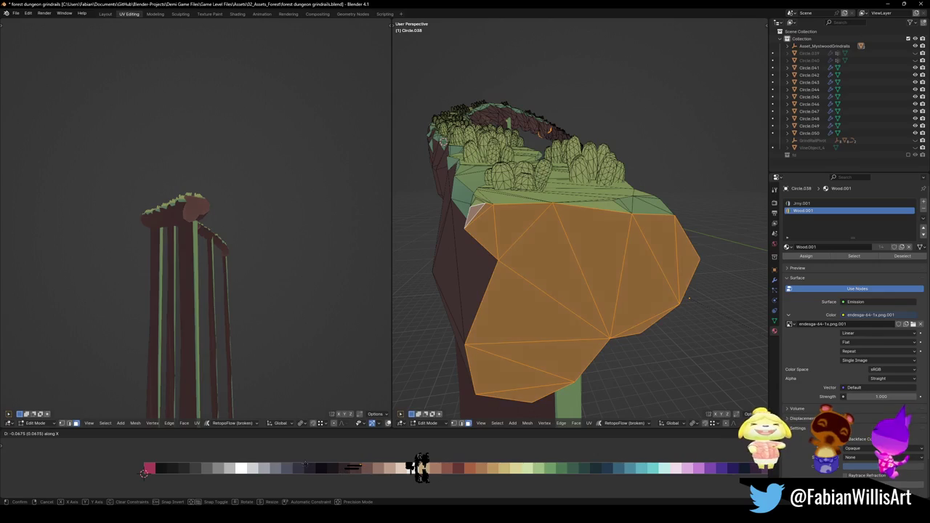
key("Return")
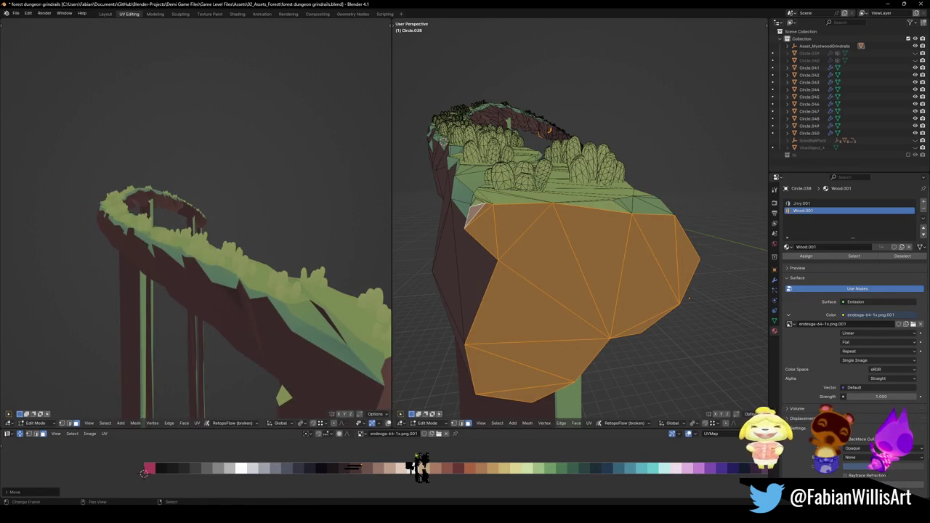
scroll(242, 271, "down", 3)
left_click_drag(237, 275, 211, 236)
Step: Inset and shrink the cap faces, merge the inner faces, and shift them to a lighter colour
key("i")
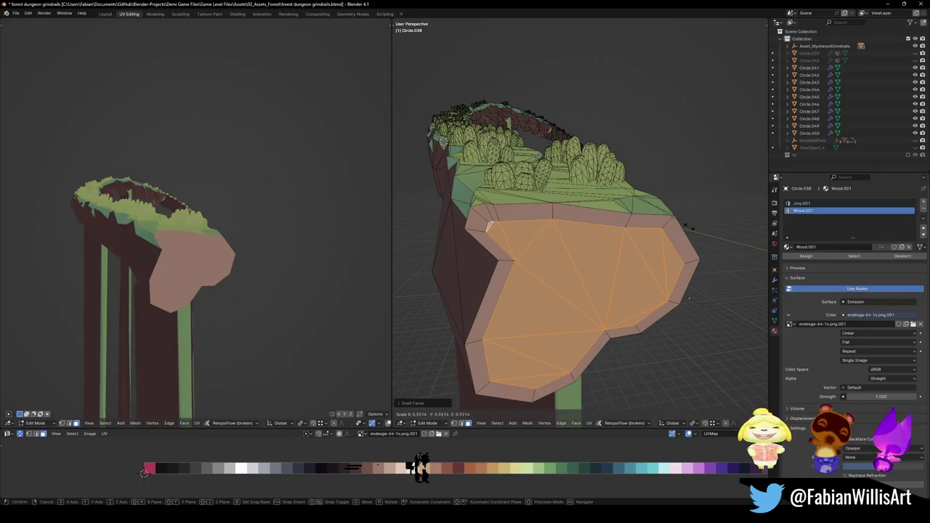
left_click(667, 234)
key("s")
left_click(659, 212)
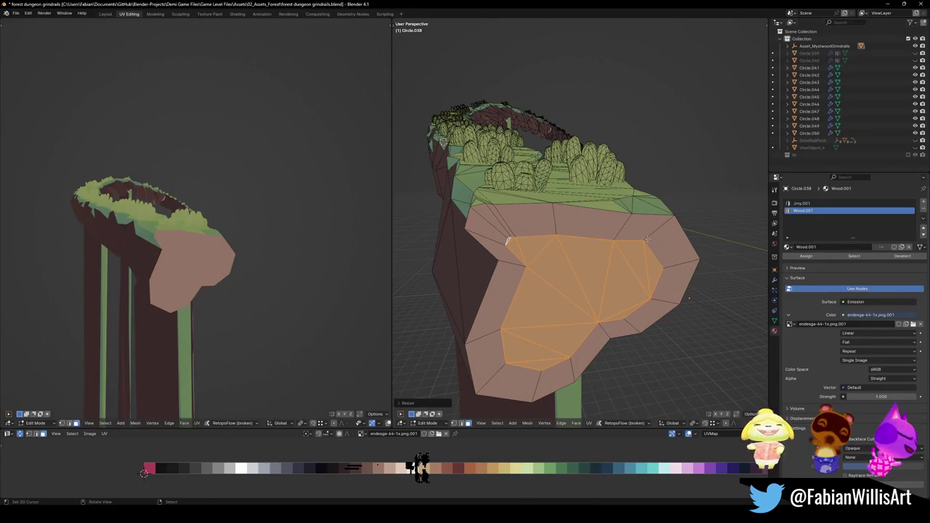
key("ctrl+x")
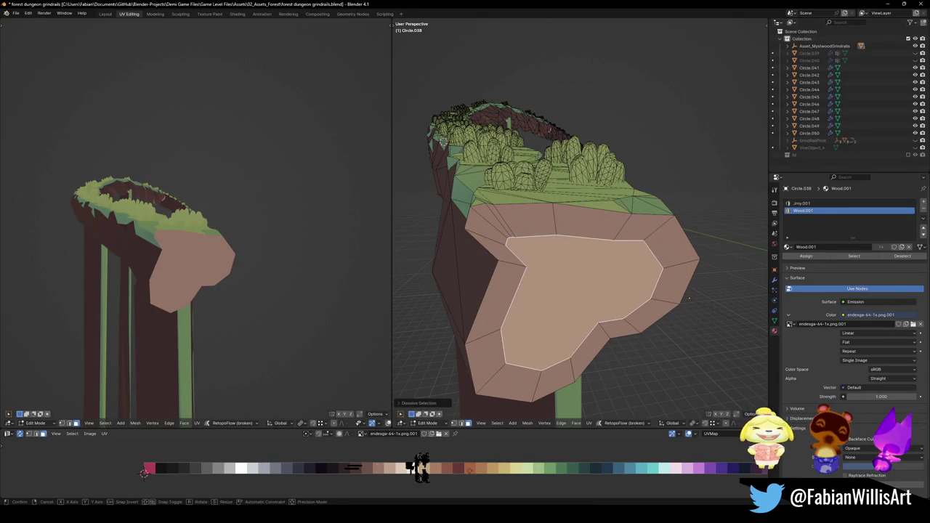
key("x")
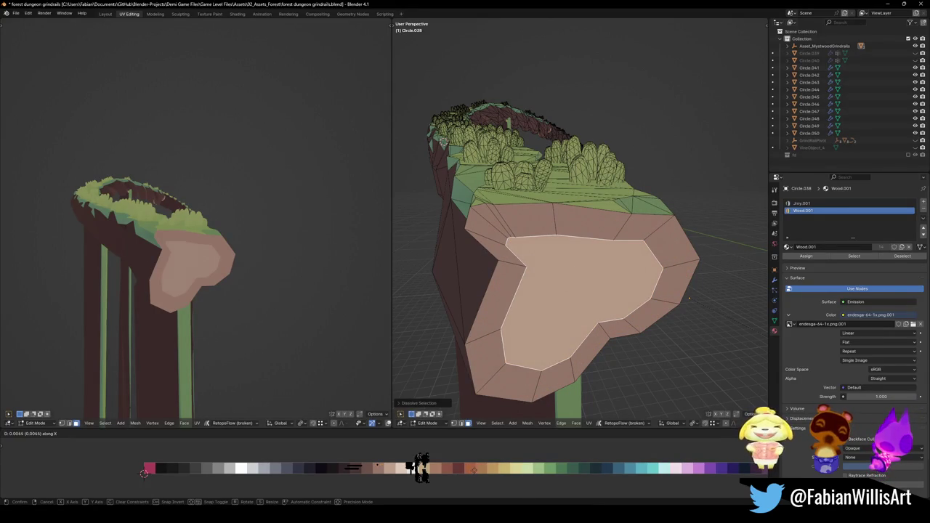
left_click(143, 473)
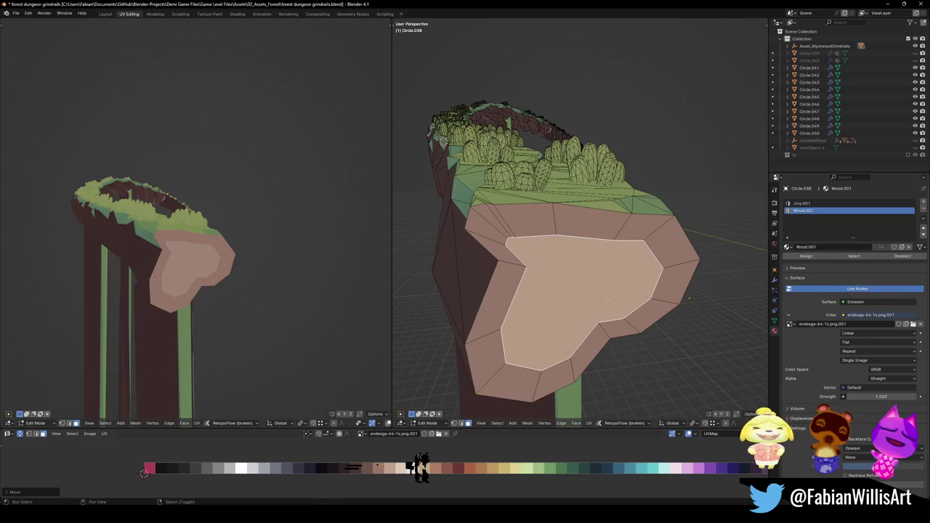
Step: Add a second inset ring and slide the centre's UVs along X to an even lighter tone
key("i")
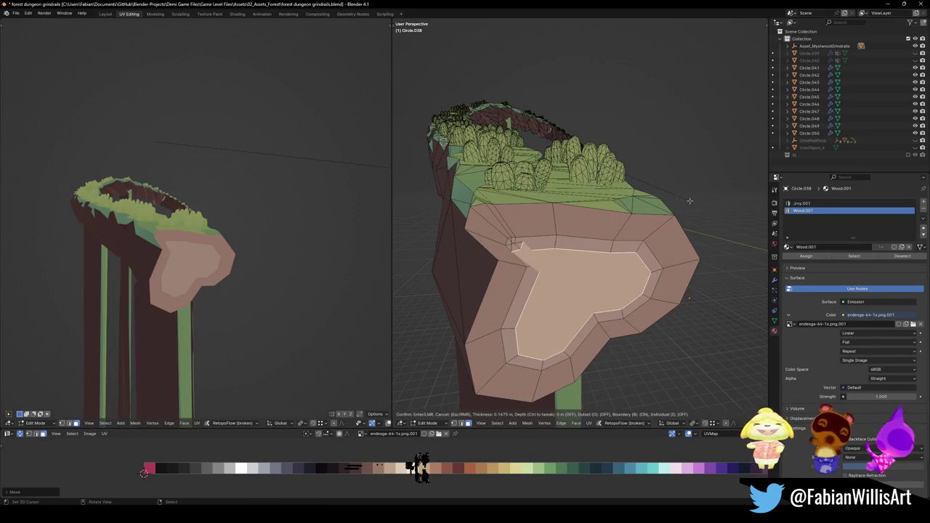
left_click(676, 208)
key("s")
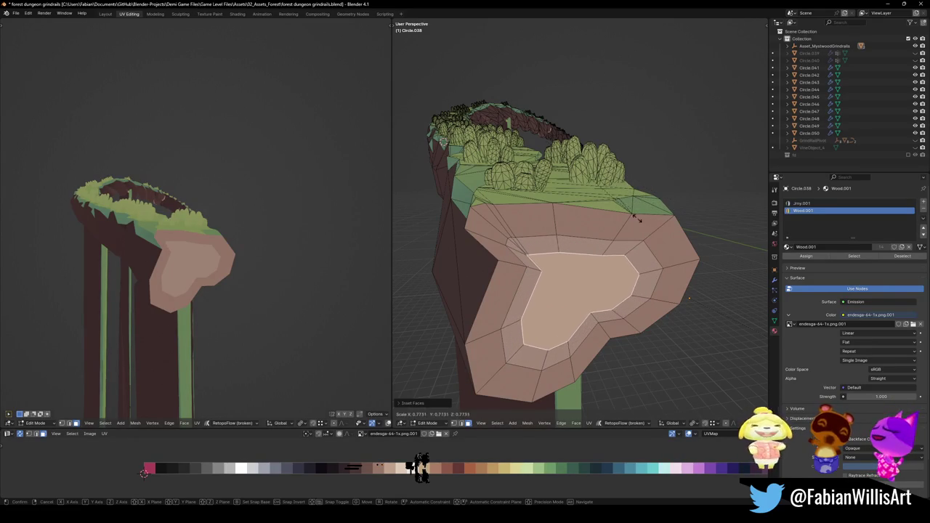
left_click(617, 197)
key("g")
key("x")
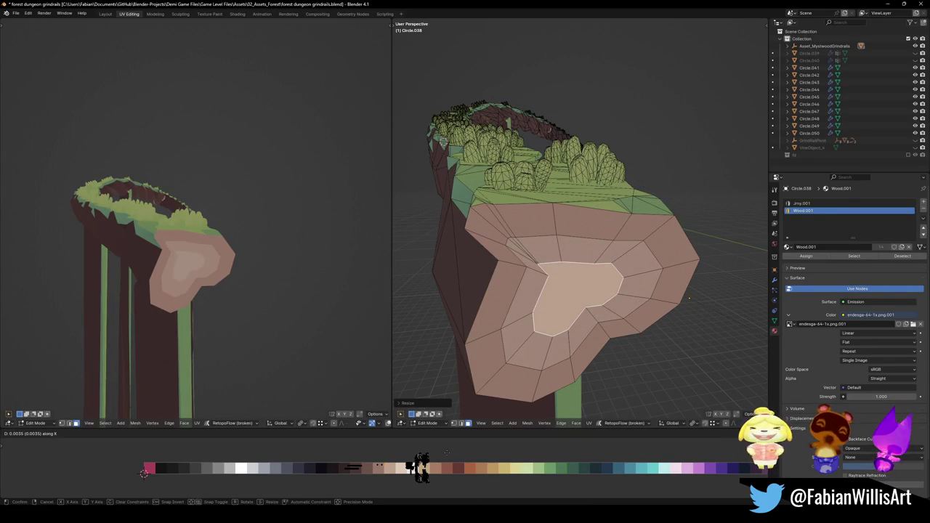
left_click(451, 453)
Step: Relax the inner cap face, triangulate it, grow the selection and relax the ring again
left_click(526, 333)
left_click(554, 309)
key("q")
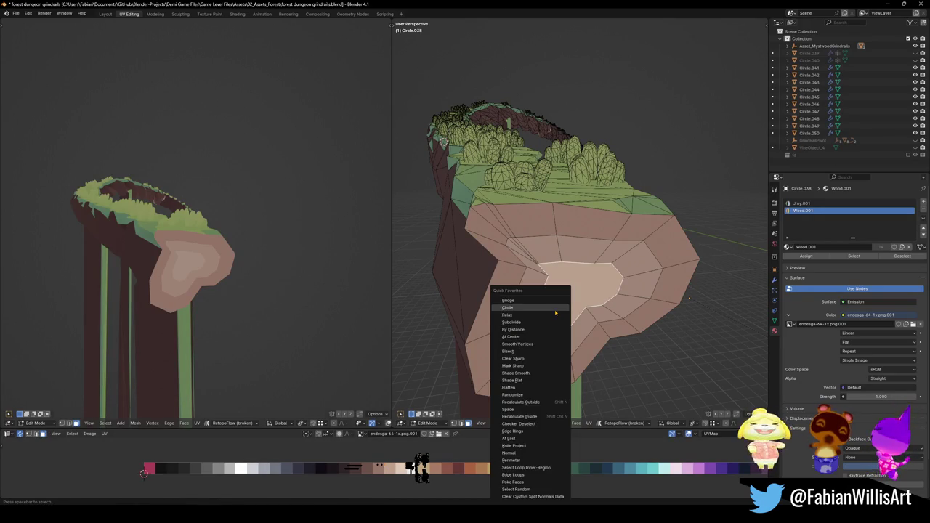
left_click(553, 317)
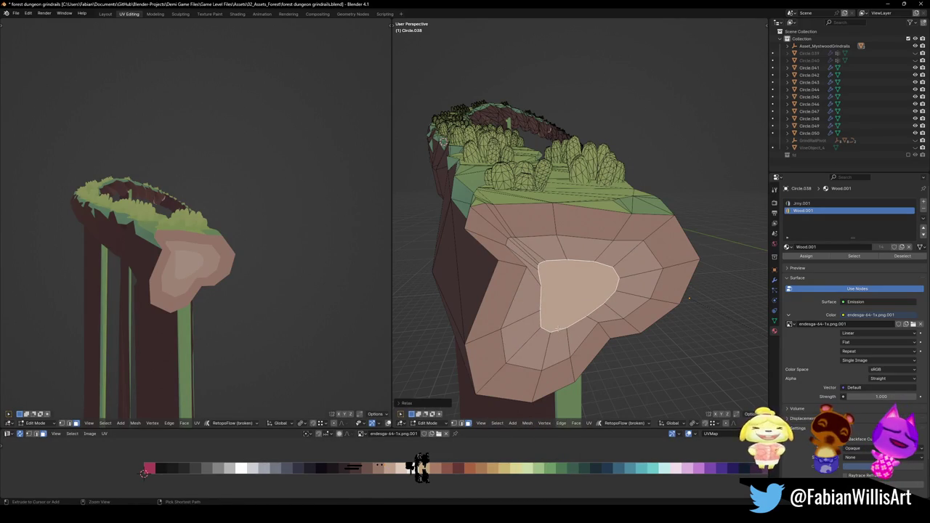
key("ctrl+t")
key("ctrl+KP_Add")
key("q")
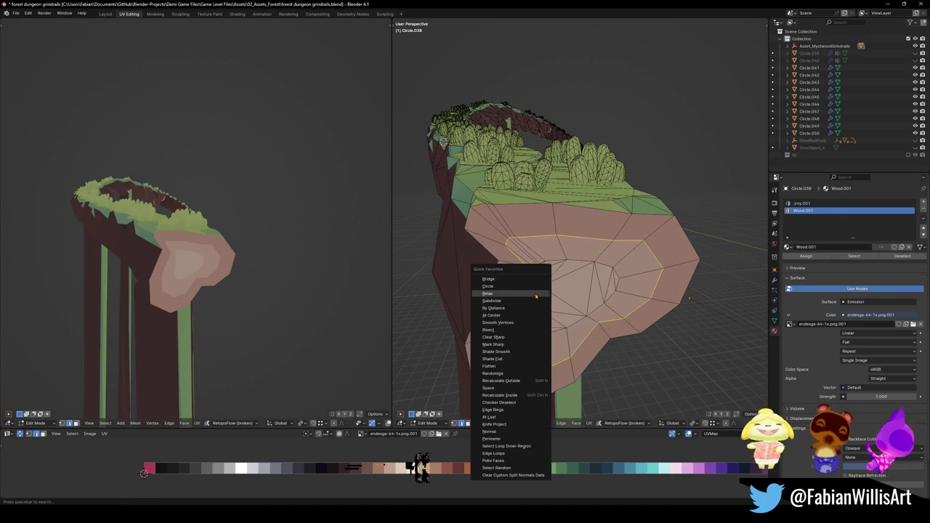
left_click(536, 294)
key("shift+r")
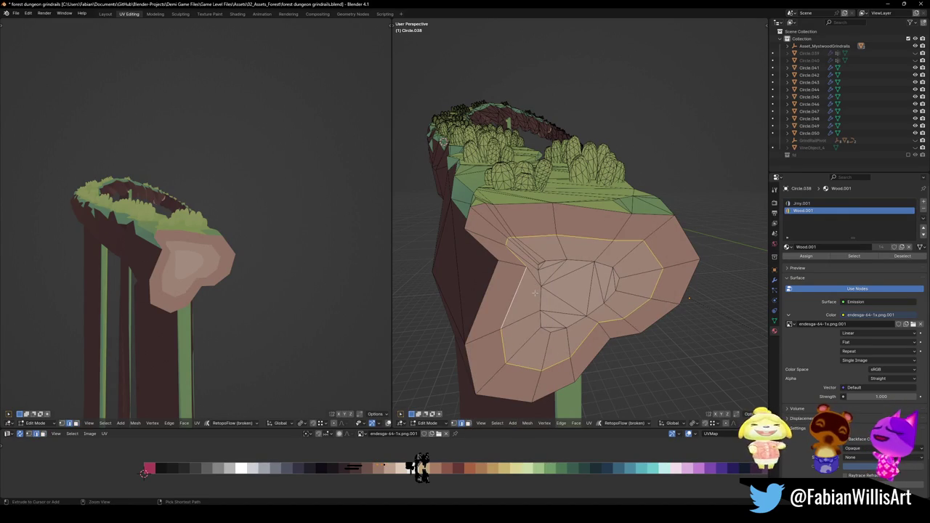
Step: Edge-slide the inner loop and vertex-slide a ring vertex into an irregular shape
key("g")
key("g")
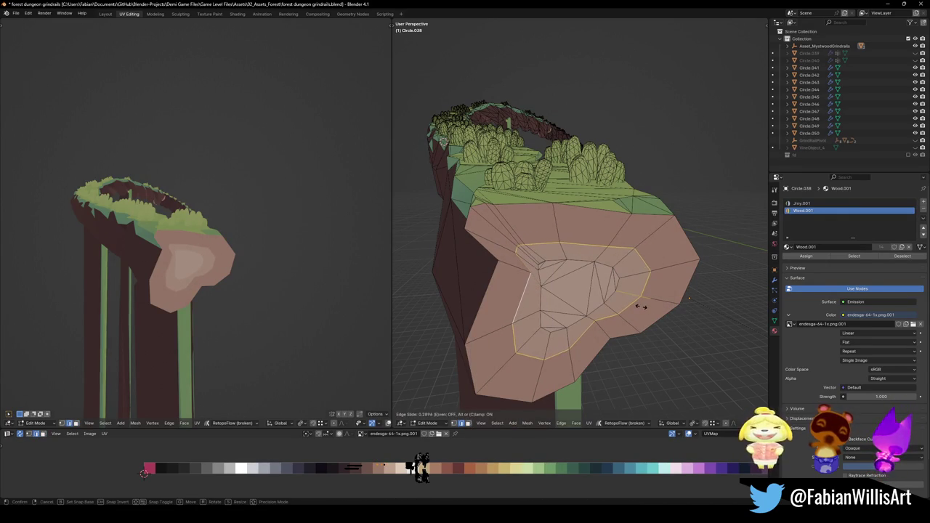
left_click(664, 292)
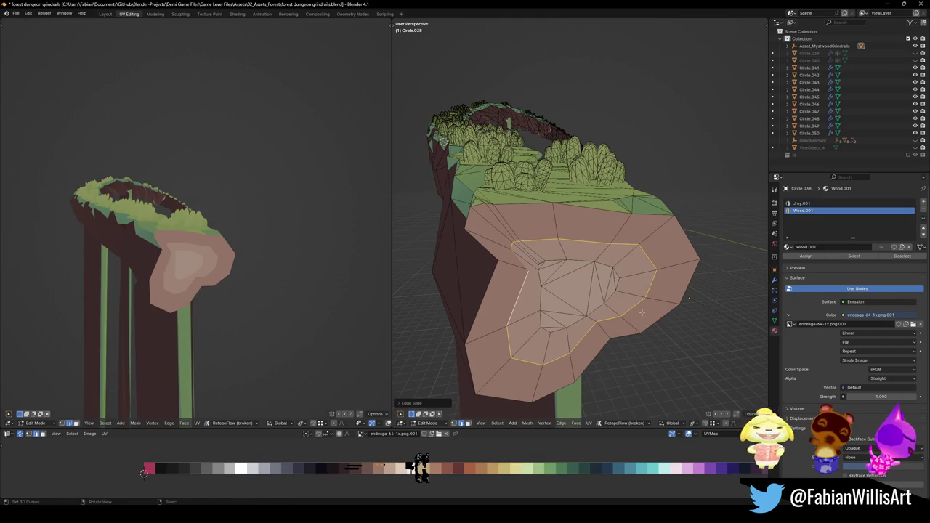
key("1")
left_click(523, 277)
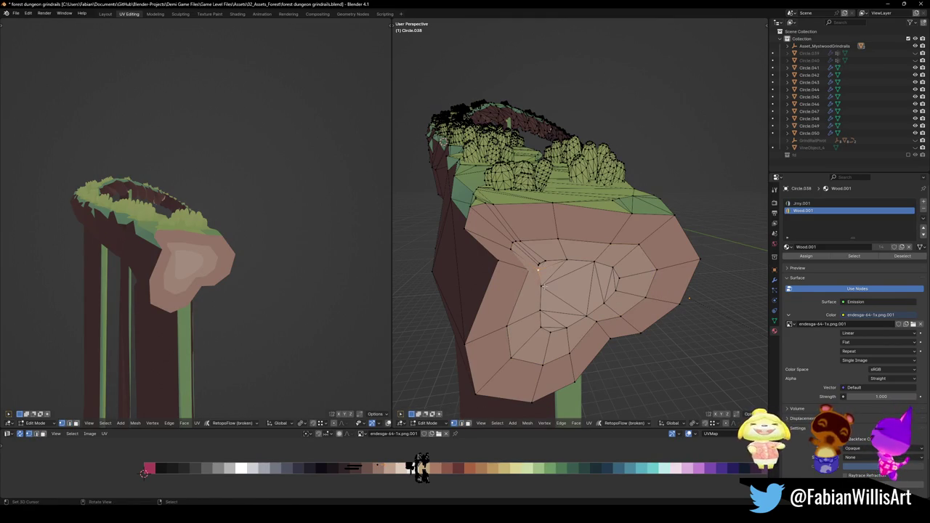
left_click_drag(521, 284, 524, 275)
key("g")
key("g")
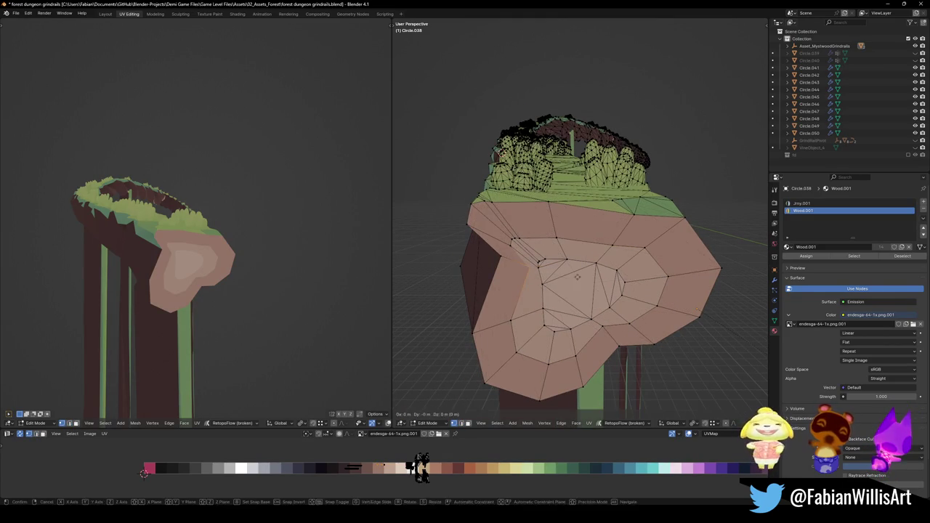
left_click(559, 277)
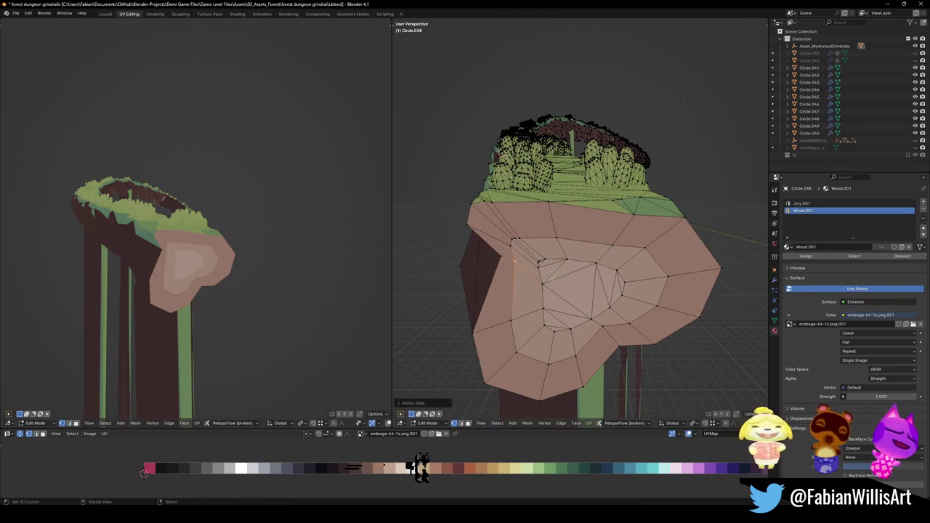
mouse_move(554, 278)
left_mouse_down()
mouse_move(520, 265)
mouse_move(549, 189)
left_mouse_up()
Step: Inspect the finished rail cap, return to Object Mode, and select post Circle.050
scroll(519, 265, "down", 3)
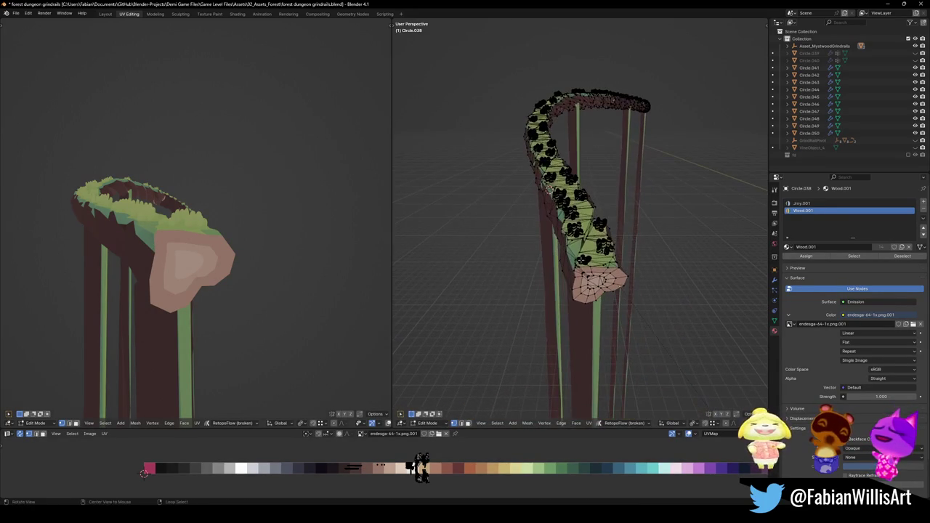
mouse_move(182, 291)
left_mouse_down()
mouse_move(214, 308)
mouse_move(226, 264)
left_mouse_up()
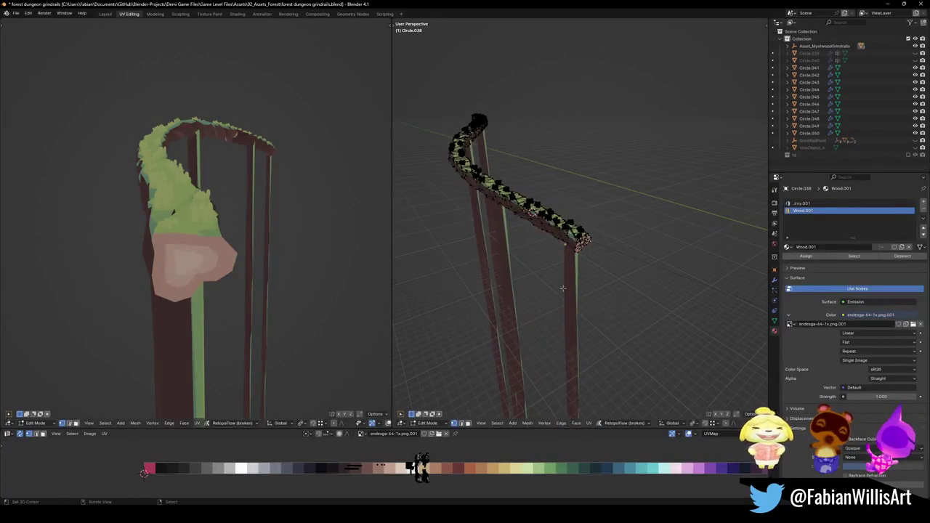
key("Tab")
mouse_move(498, 141)
left_mouse_down()
mouse_move(590, 175)
mouse_move(538, 218)
mouse_move(712, 184)
left_mouse_up()
left_click(509, 232)
Step: Select rail Circle.038 in Edit Mode and pick a face on its green leafy top
scroll(712, 184, "up", 5)
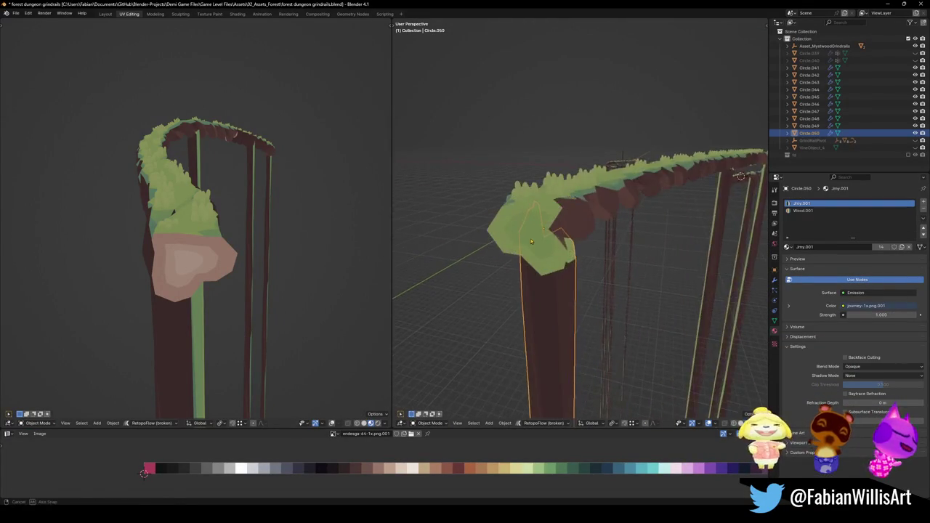
left_click(593, 226)
key("Tab")
left_click_drag(593, 226, 552, 240)
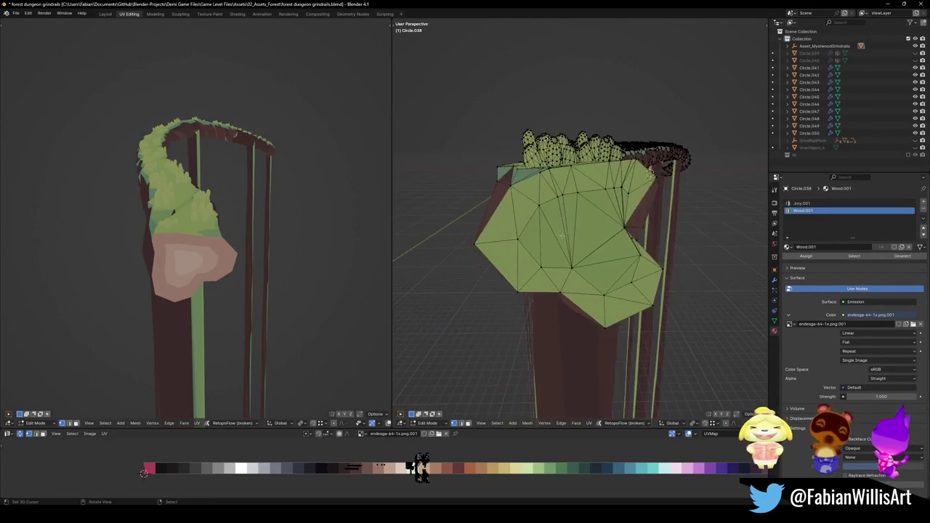
key("a")
left_click(527, 265)
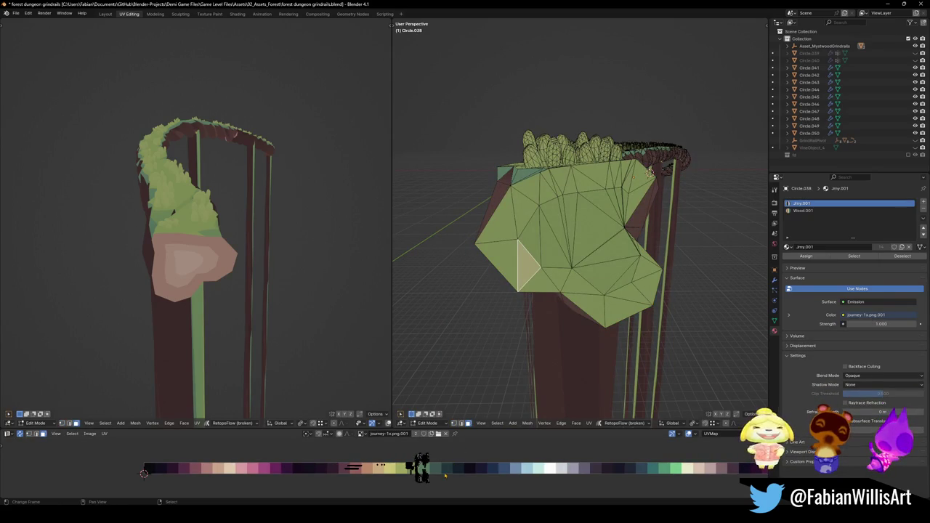
scroll(477, 473, "up", 5)
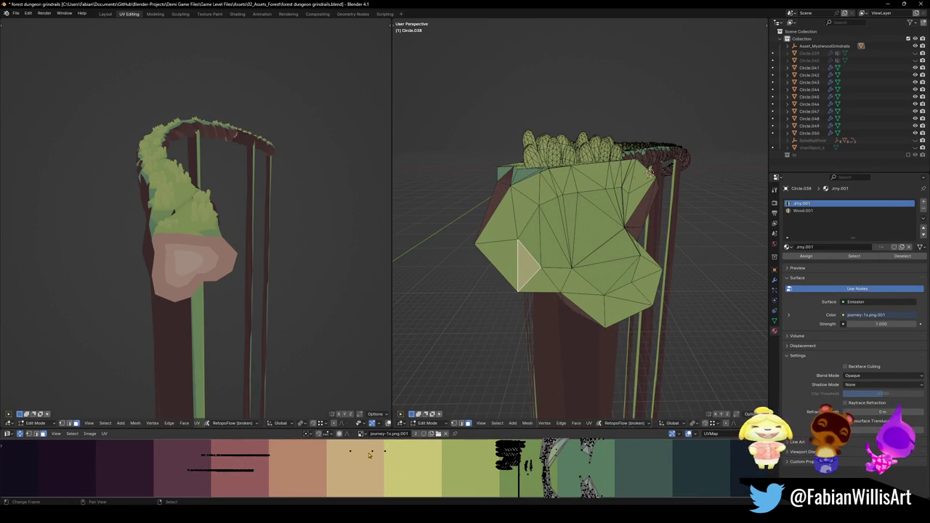
Step: Select every face linked to the picked leaf face
key("q")
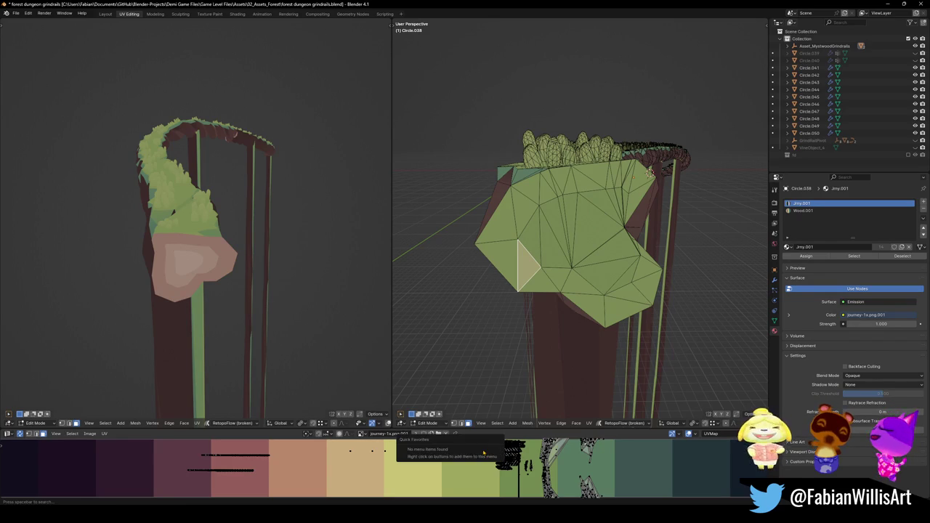
left_click(497, 423)
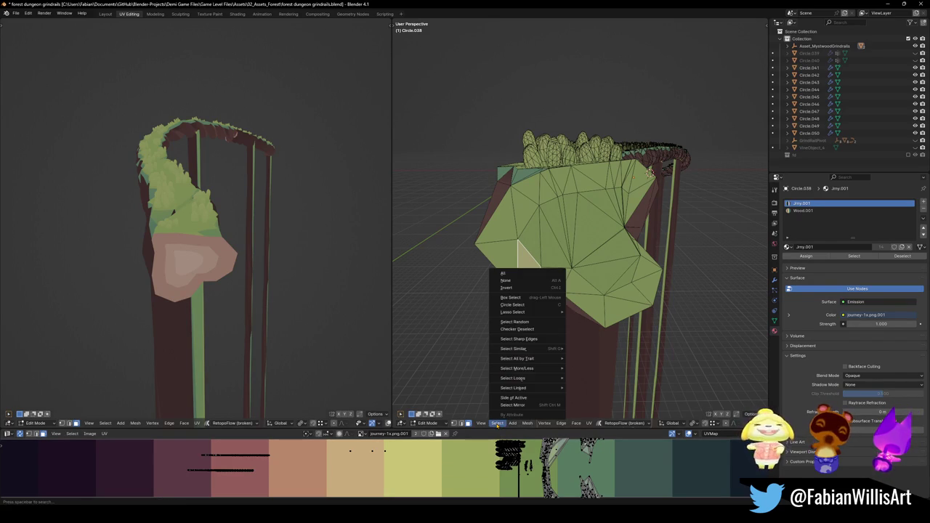
left_click(73, 434)
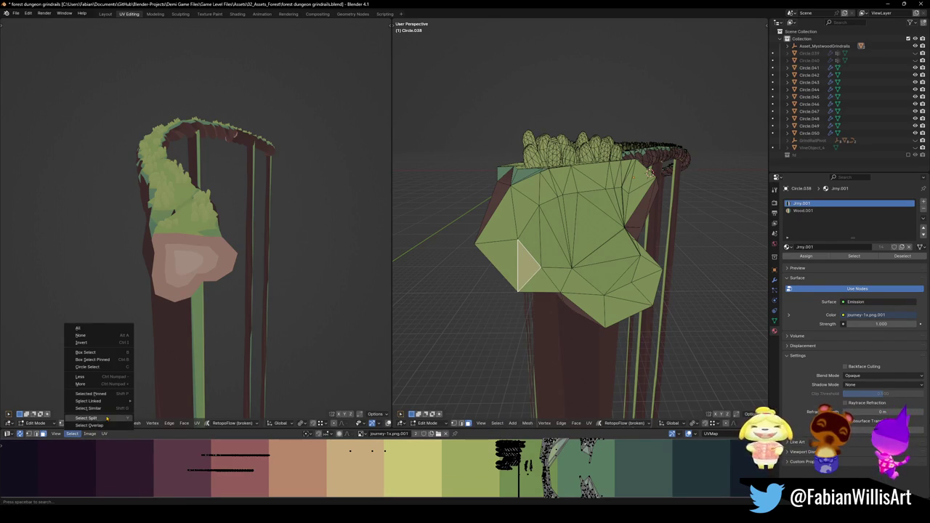
mouse_move(112, 404)
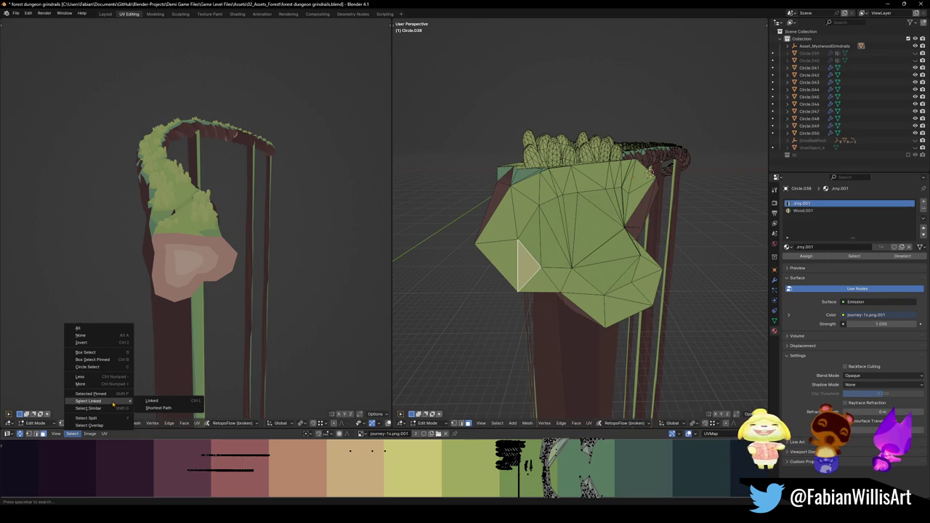
left_click(163, 404)
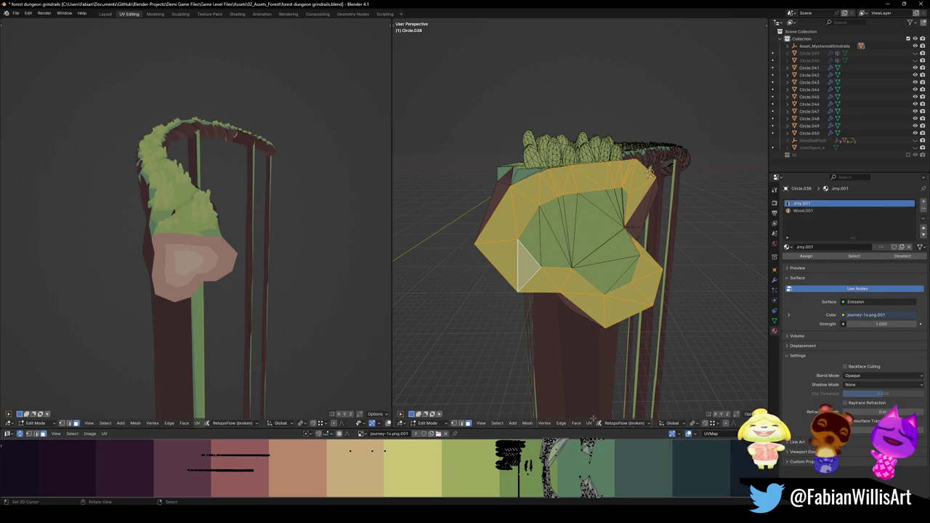
Step: Isolate the green leaf island with hide/reveal and assign it the Wood.001 material
key("h")
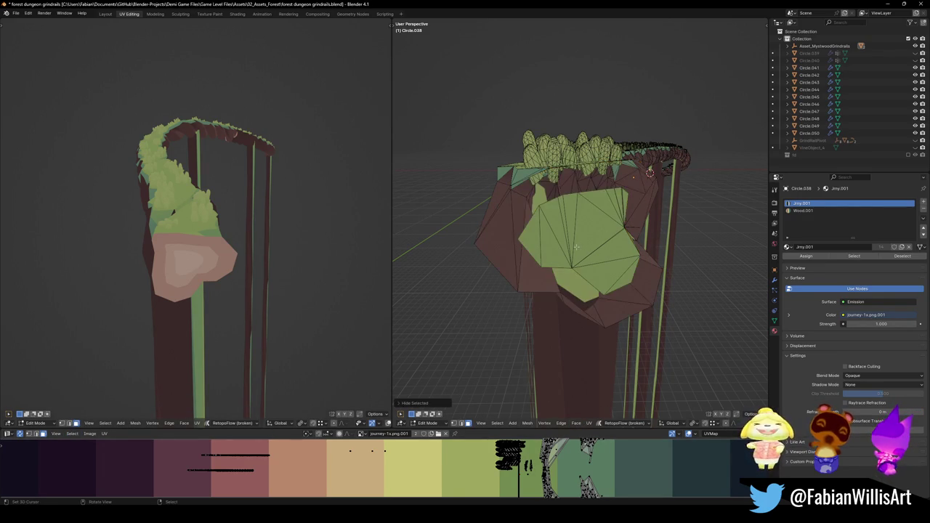
key("alt+h")
key("h")
left_click(584, 247)
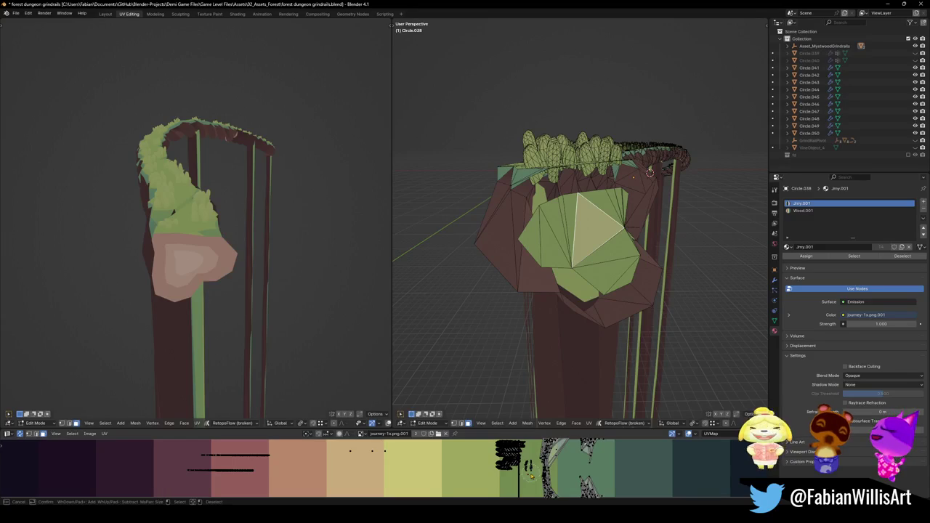
key("l")
key("alt+h")
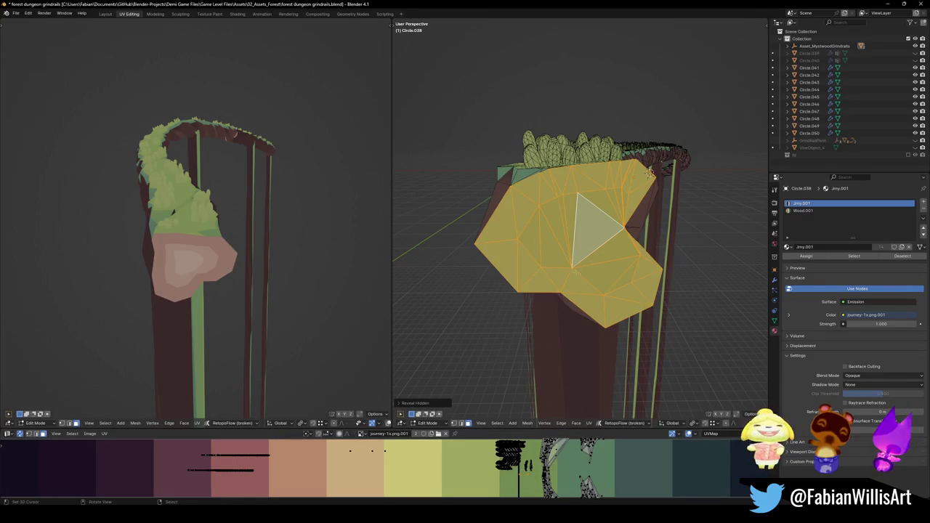
left_click(804, 210)
left_click(806, 256)
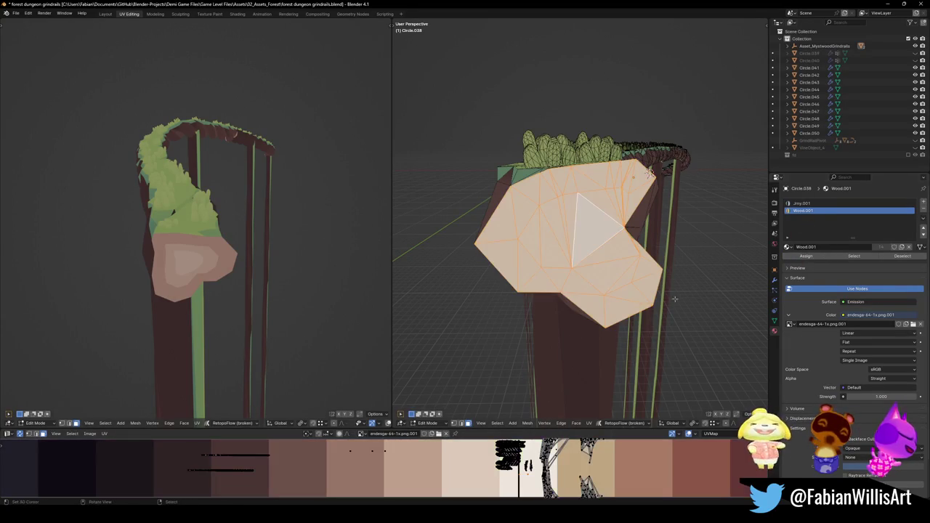
Step: Move the post-top faces' UVs horizontally onto the warm orange palette tone
key("KP_3")
mouse_move(232, 174)
left_mouse_down()
mouse_move(153, 197)
mouse_move(103, 187)
mouse_move(90, 170)
left_mouse_up()
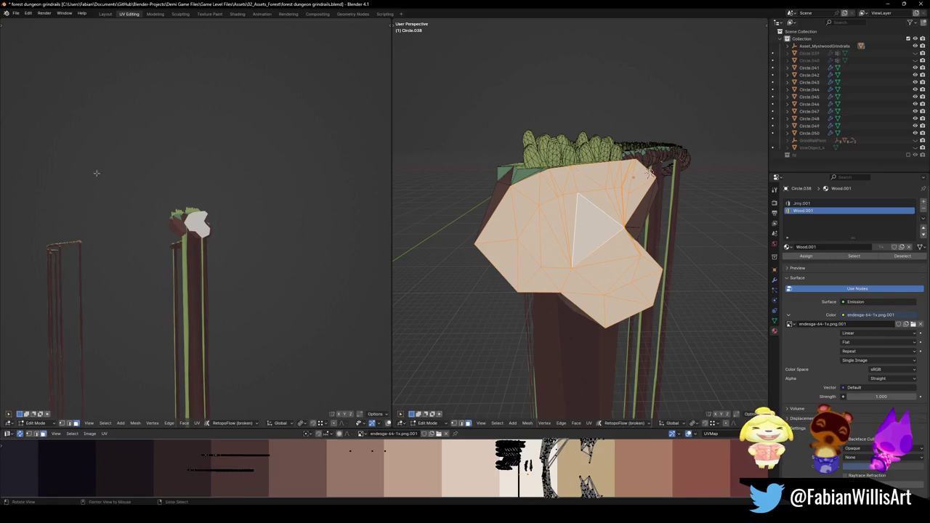
scroll(440, 469, "down", 7)
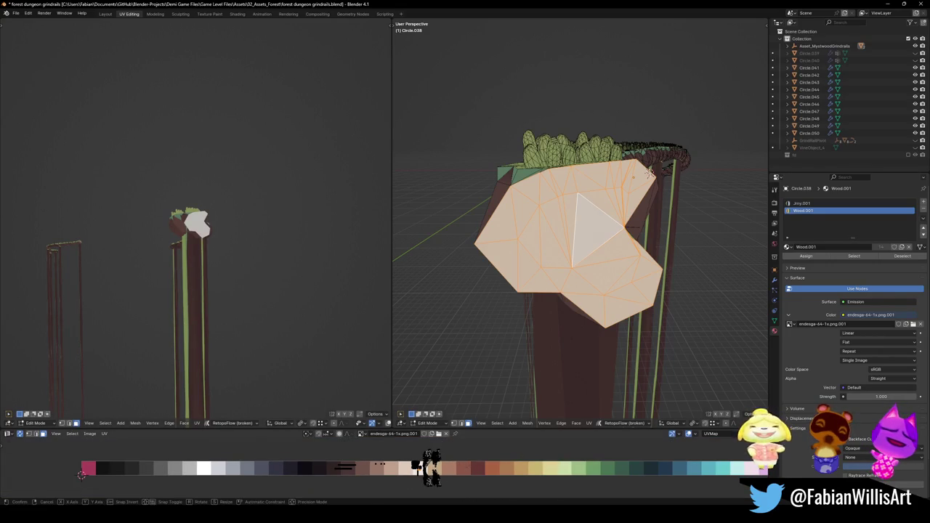
key("g")
key("x")
left_click(421, 467)
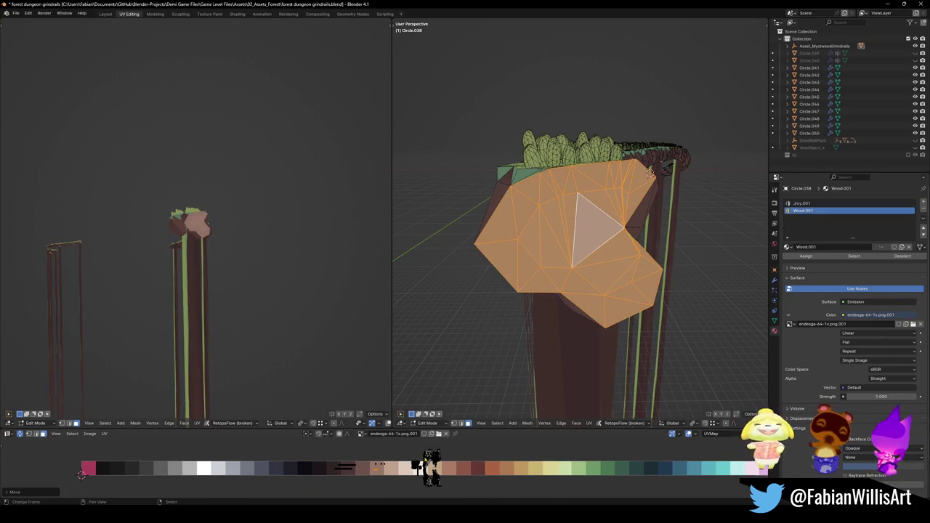
Step: Stretch the UVs horizontally across the wood swatch, then return to Object Mode
key("KP_Decimal")
scroll(248, 256, "down", 5)
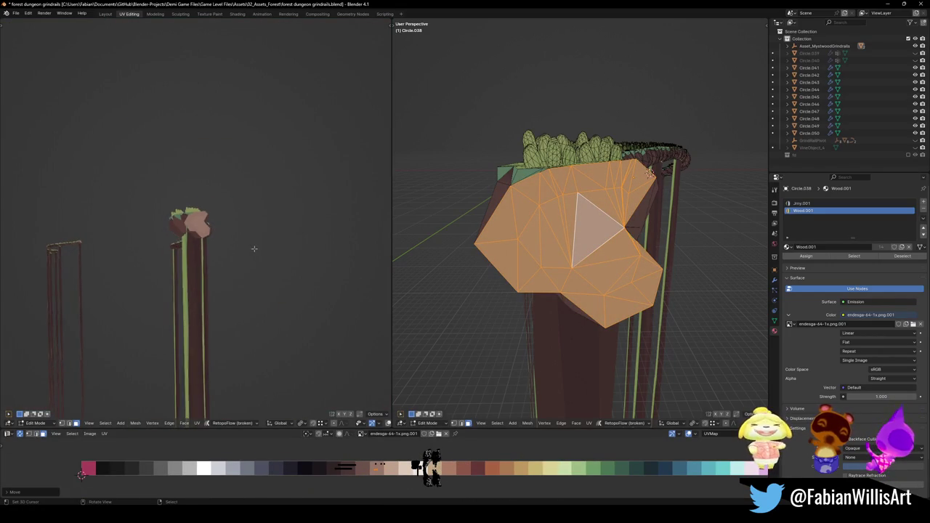
key("KP_Decimal")
scroll(233, 227, "down", 5)
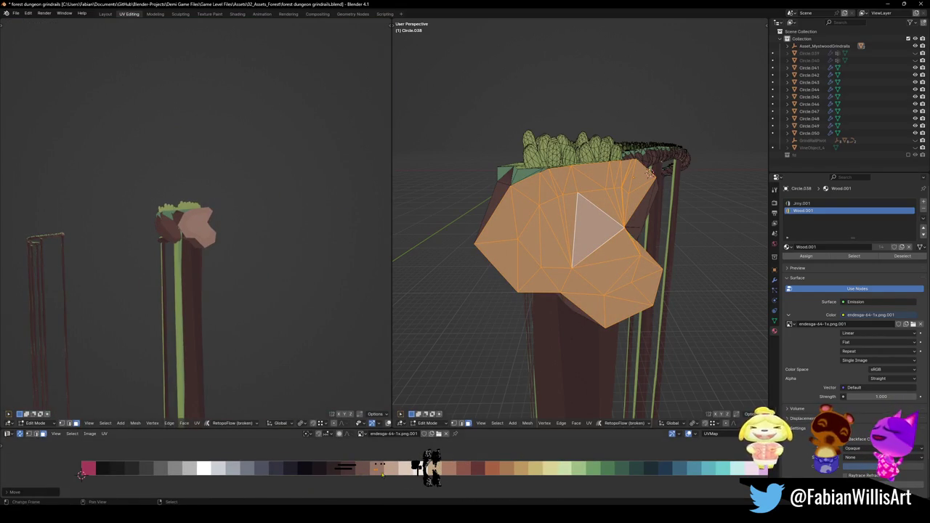
key("s")
key("x")
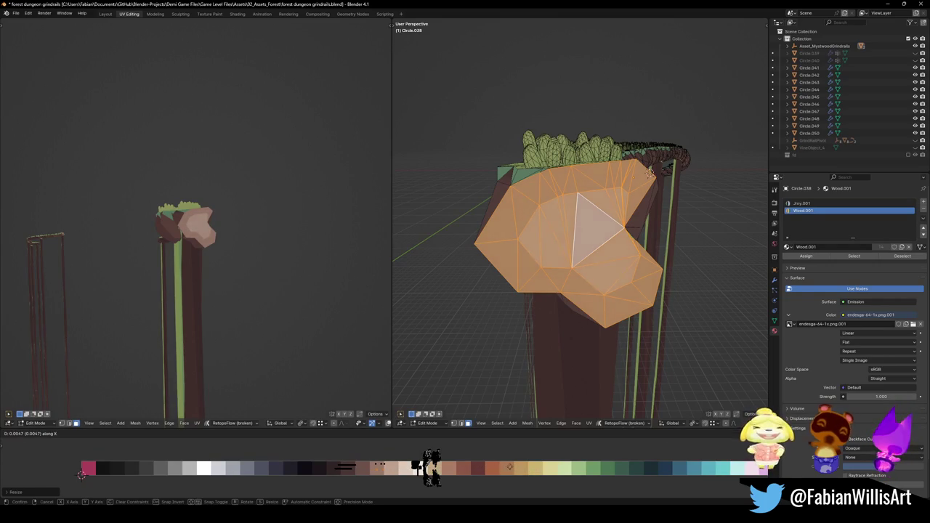
left_click(504, 471)
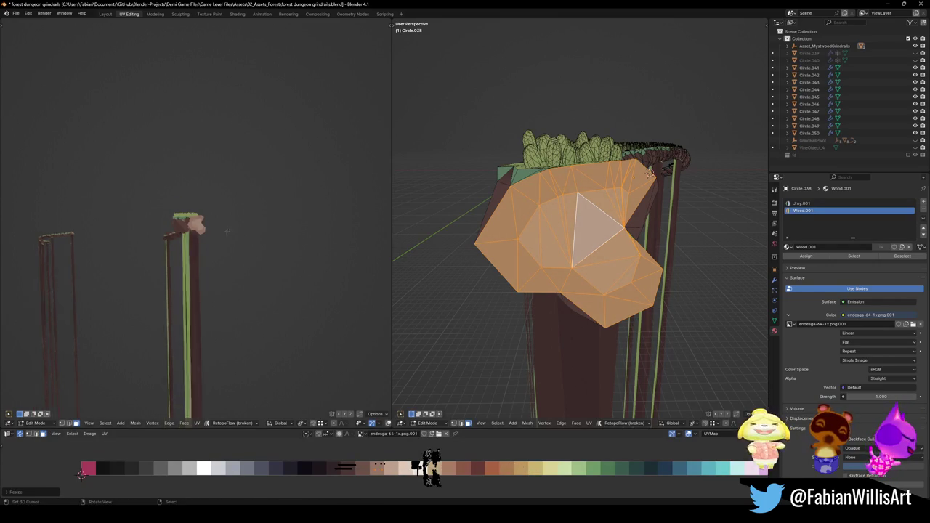
scroll(258, 244, "down", 4)
key("Tab")
scroll(557, 254, "down", 3)
scroll(556, 255, "down", 3)
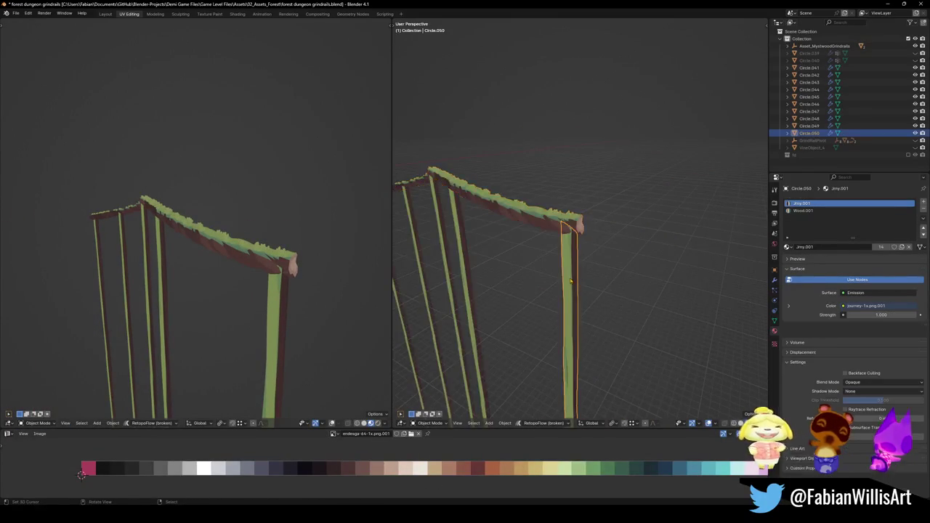
Step: Join the first rail's four posts into top rail Circle.038
left_click(526, 306)
left_click(508, 306, "shift")
left_click(489, 305, "shift")
left_click(468, 305, "shift")
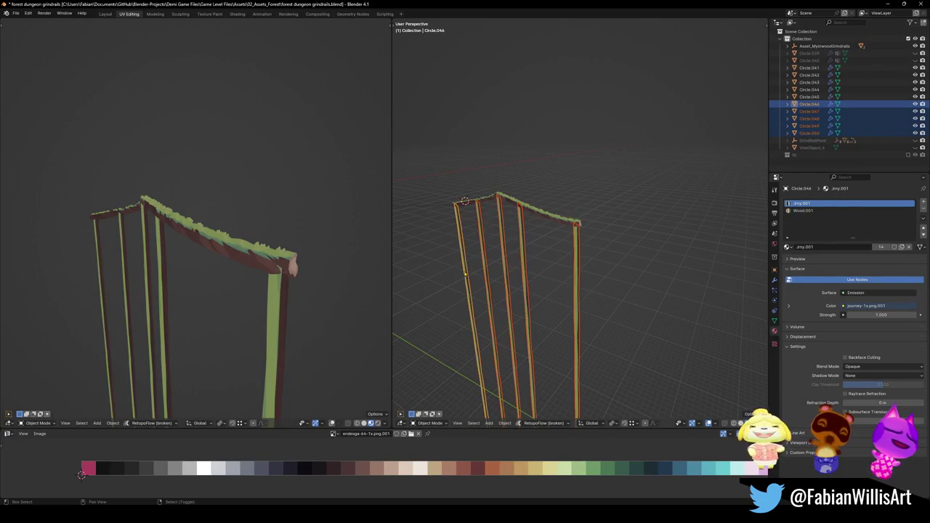
left_click(465, 200, "shift")
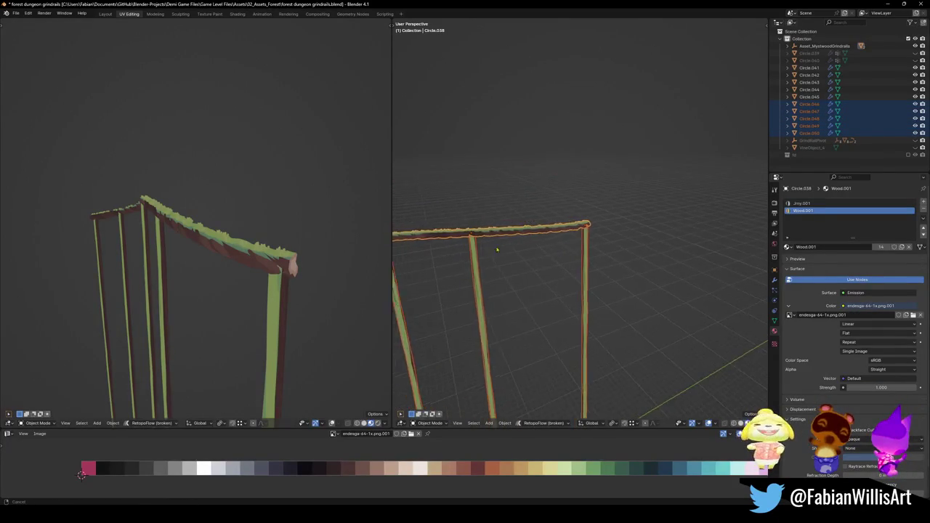
scroll(597, 236, "up", 3)
key("ctrl+j")
scroll(544, 235, "down", 4)
scroll(518, 243, "up", 4)
Step: Join the other rail's four posts into the second top rail
left_click(478, 269)
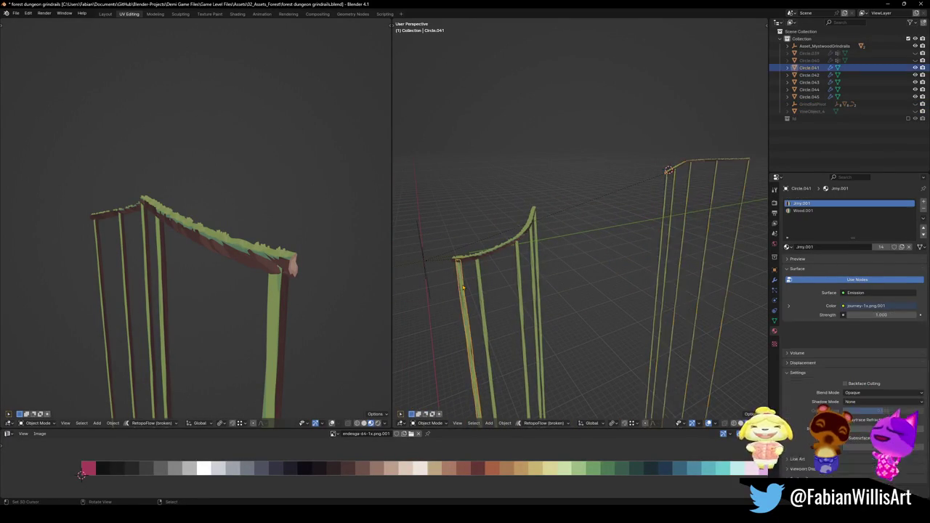
left_click(434, 279, "shift")
left_click(447, 274, "shift")
left_click(474, 290, "shift")
left_click(448, 217, "shift")
key("ctrl+j")
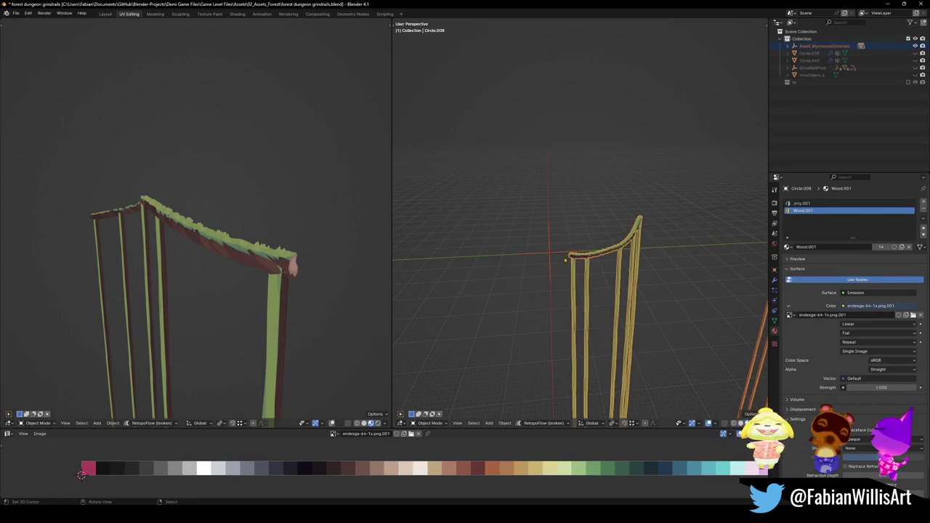
Step: Save the Blender file, export Asset_MystwoodGrindrails.fbx, and return to Unity
key("ctrl+s")
key("ctrl+shift+e")
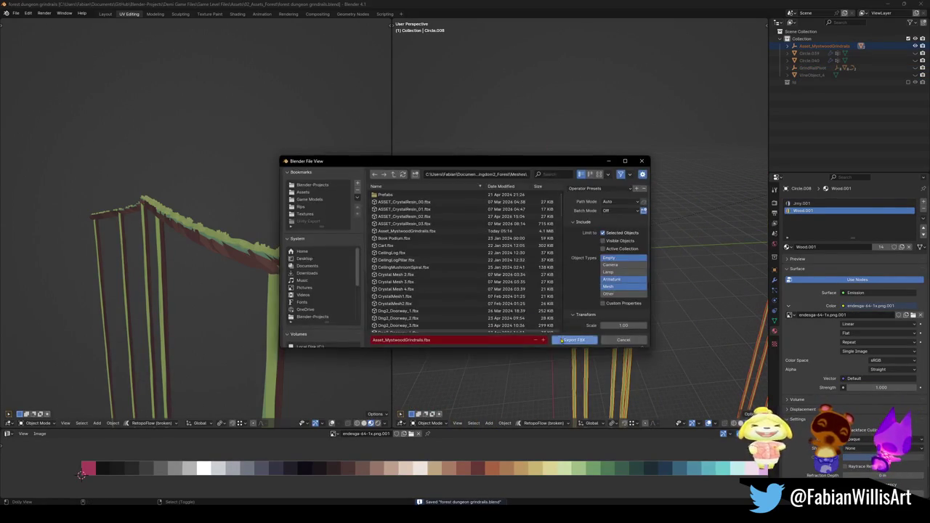
left_click(564, 338)
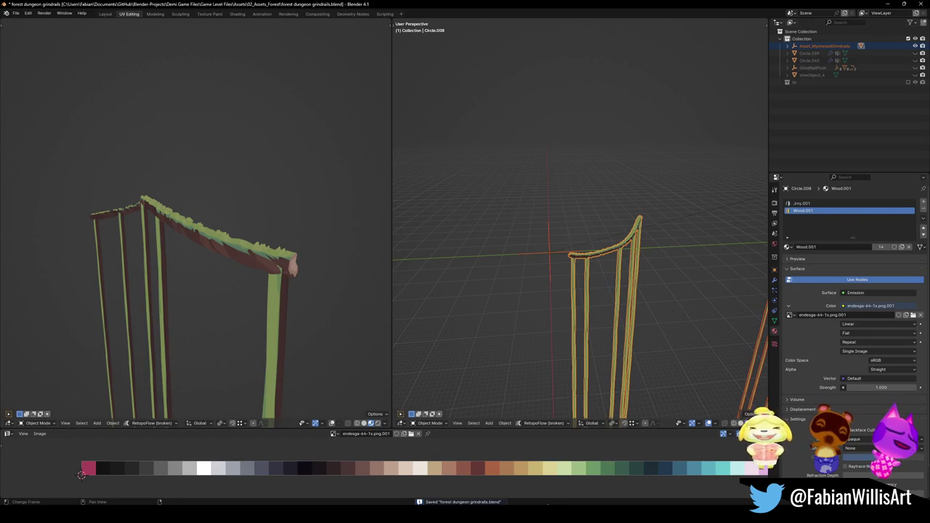
key("alt+Tab")
mouse_move(200, 162)
left_mouse_down()
mouse_move(270, 166)
mouse_move(181, 160)
mouse_move(179, 142)
mouse_move(223, 148)
left_mouse_up()
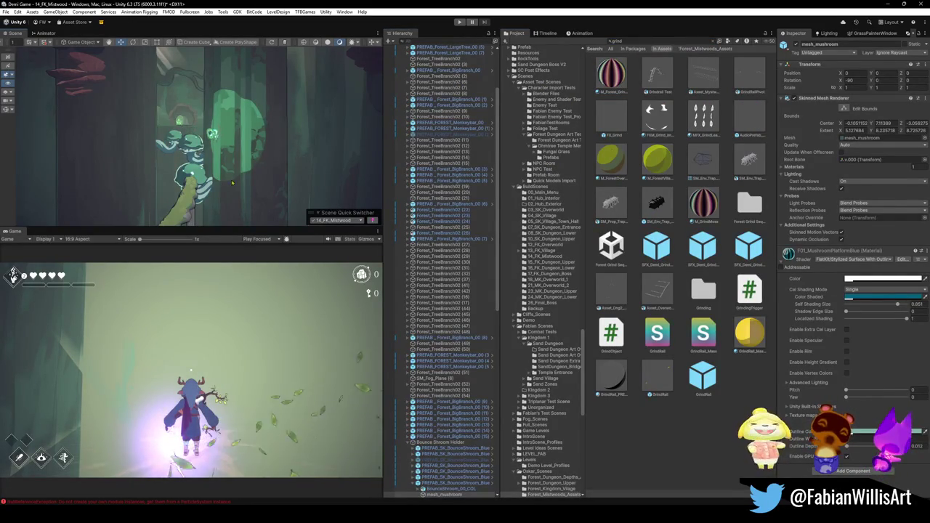
scroll(186, 208, "up", 5)
mouse_move(186, 208)
left_mouse_down()
mouse_move(262, 132)
mouse_move(254, 122)
mouse_move(75, 153)
mouse_move(287, 134)
left_mouse_up()
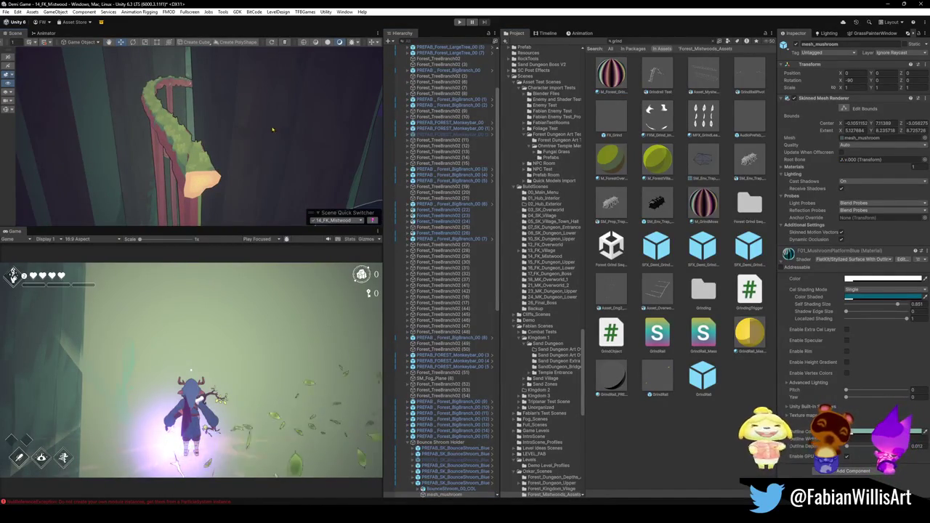
mouse_move(200, 172)
left_mouse_down()
mouse_move(157, 144)
mouse_move(224, 146)
mouse_move(88, 151)
left_mouse_up()
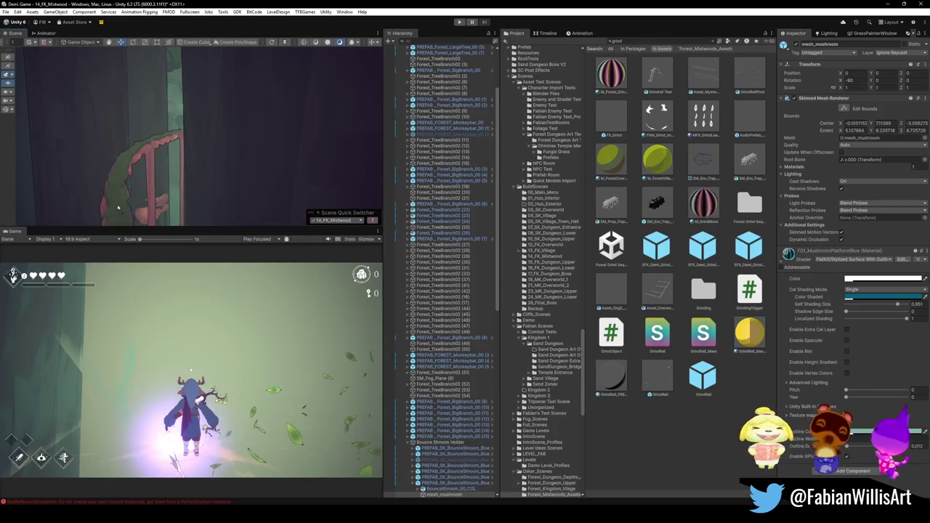
mouse_move(141, 187)
left_mouse_down()
mouse_move(194, 221)
mouse_move(251, 190)
mouse_move(245, 171)
mouse_move(209, 175)
mouse_move(274, 140)
mouse_move(163, 148)
mouse_move(193, 147)
left_mouse_up()
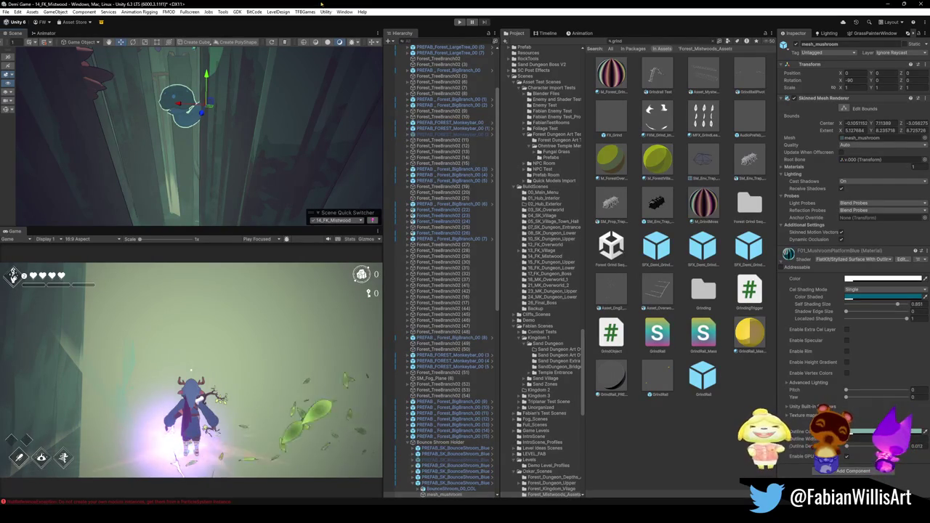
mouse_move(247, 98)
left_mouse_down()
mouse_move(258, 107)
mouse_move(240, 94)
mouse_move(217, 137)
mouse_move(228, 157)
mouse_move(205, 150)
mouse_move(126, 164)
left_mouse_up()
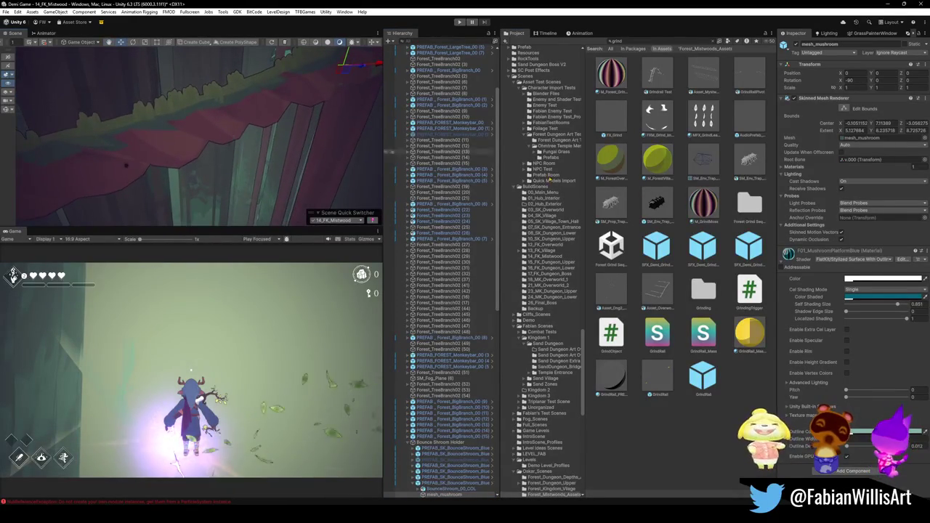
mouse_move(198, 134)
left_mouse_down()
mouse_move(337, 95)
mouse_move(276, 88)
mouse_move(298, 99)
mouse_move(237, 111)
mouse_move(229, 89)
mouse_move(255, 96)
left_mouse_up()
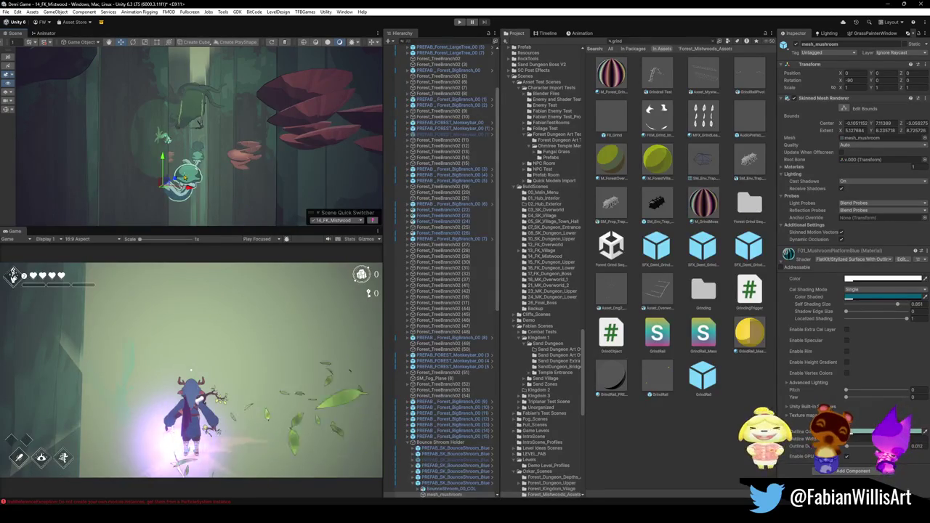
left_click(187, 176)
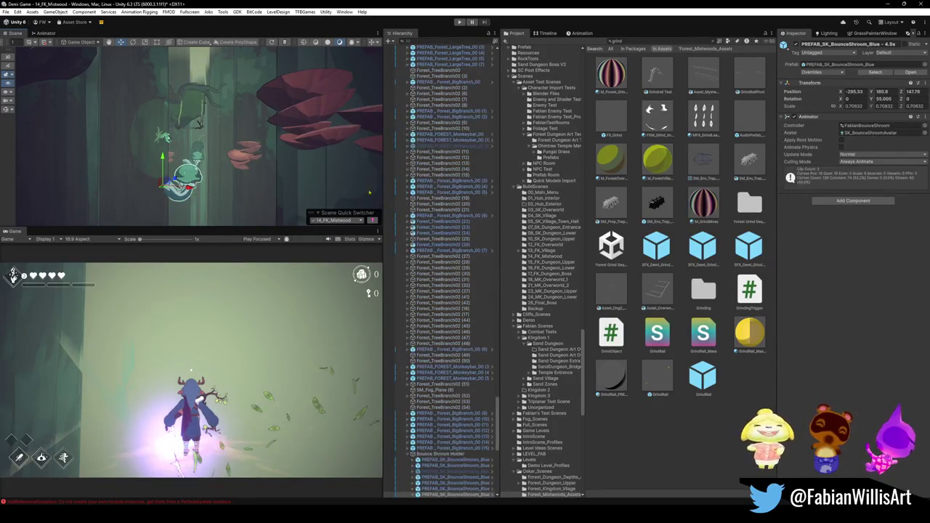
left_click(291, 190)
left_click(782, 213)
scroll(872, 392, "down", 5)
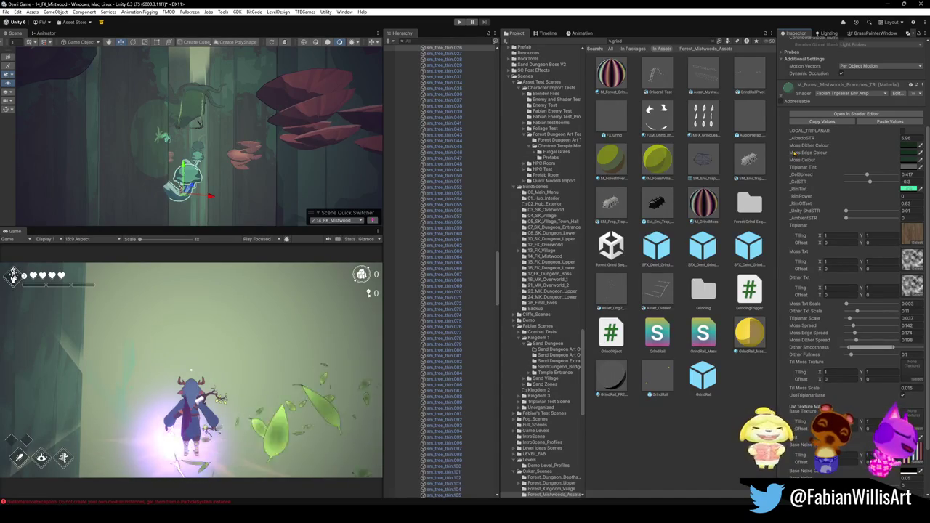
left_click(189, 182)
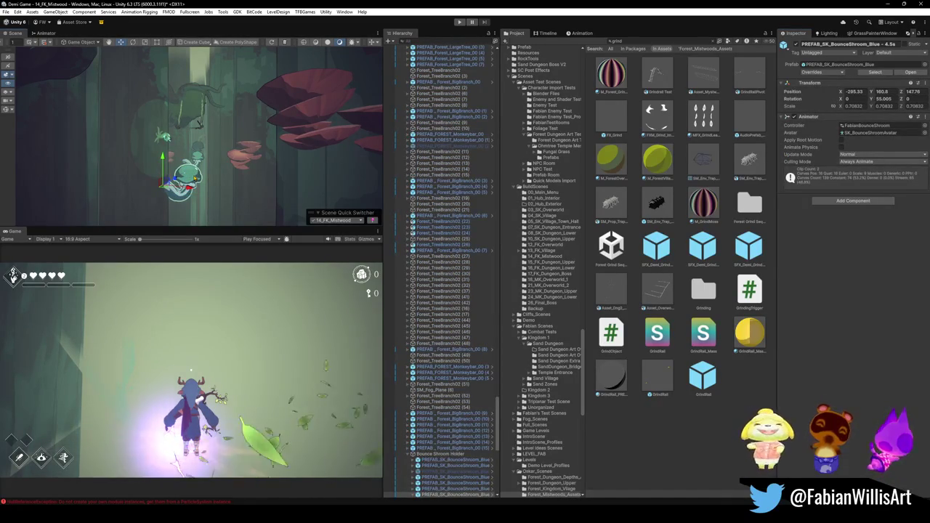
left_click(185, 178)
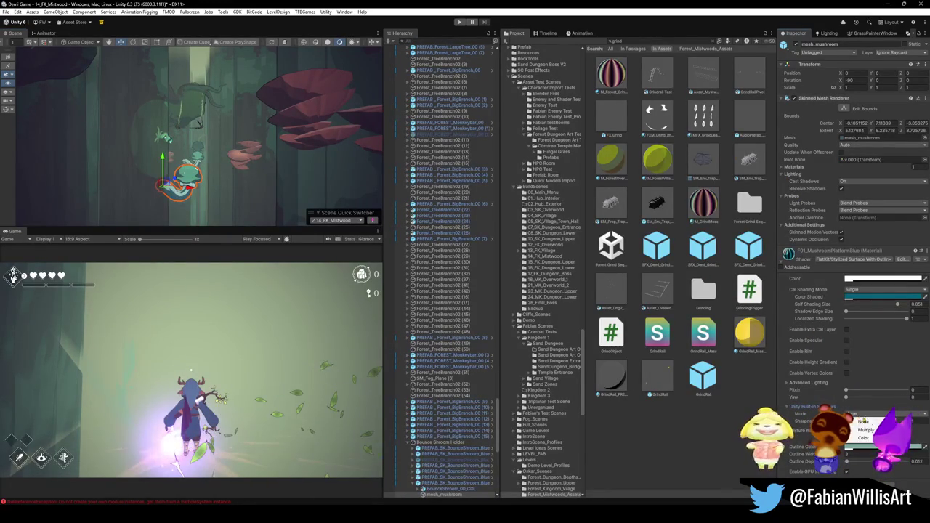
left_click(875, 430)
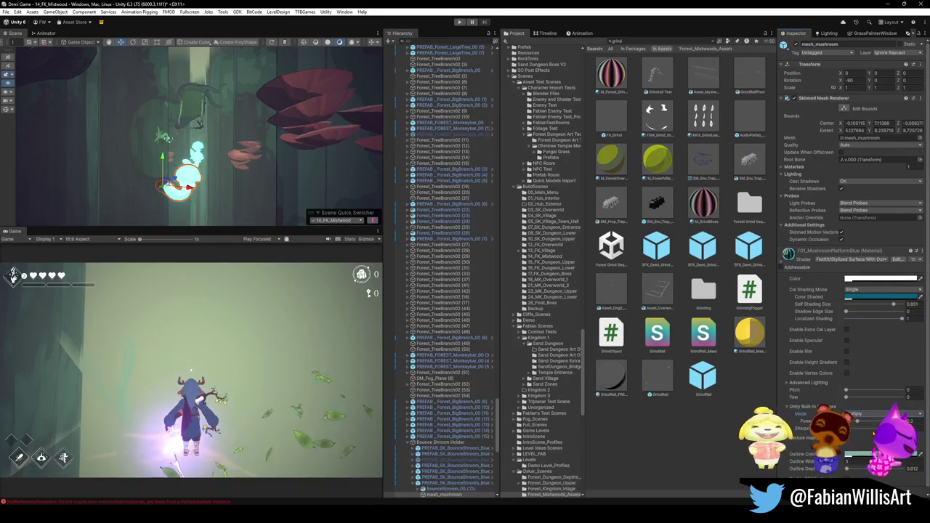
left_click_drag(305, 155, 310, 157)
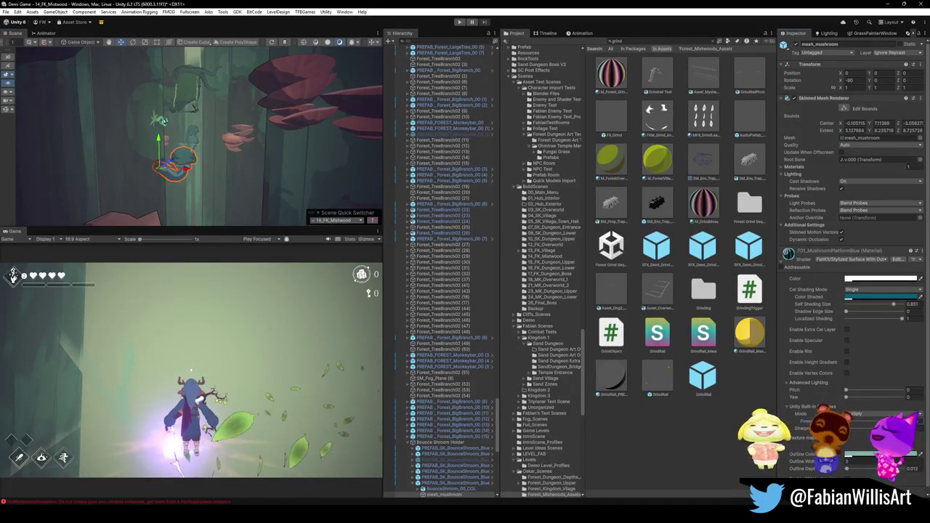
left_click_drag(310, 157, 289, 118)
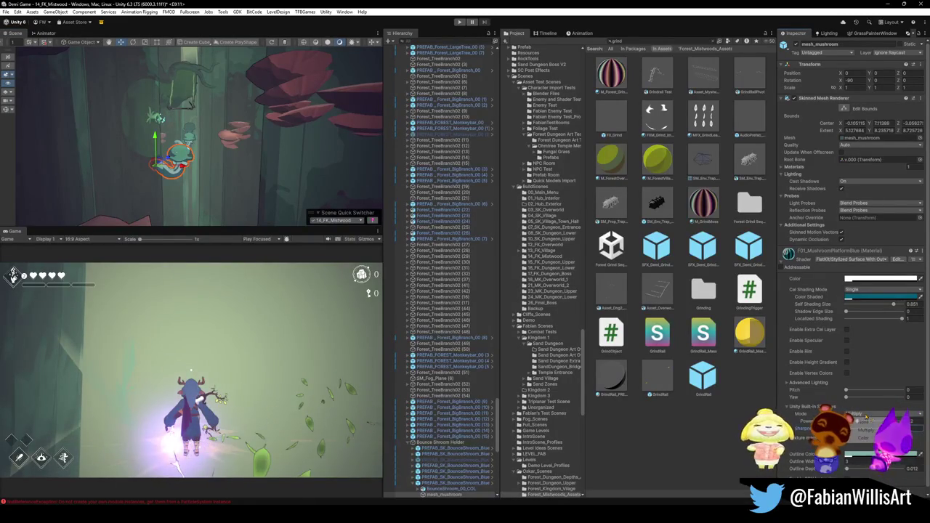
left_click(869, 423)
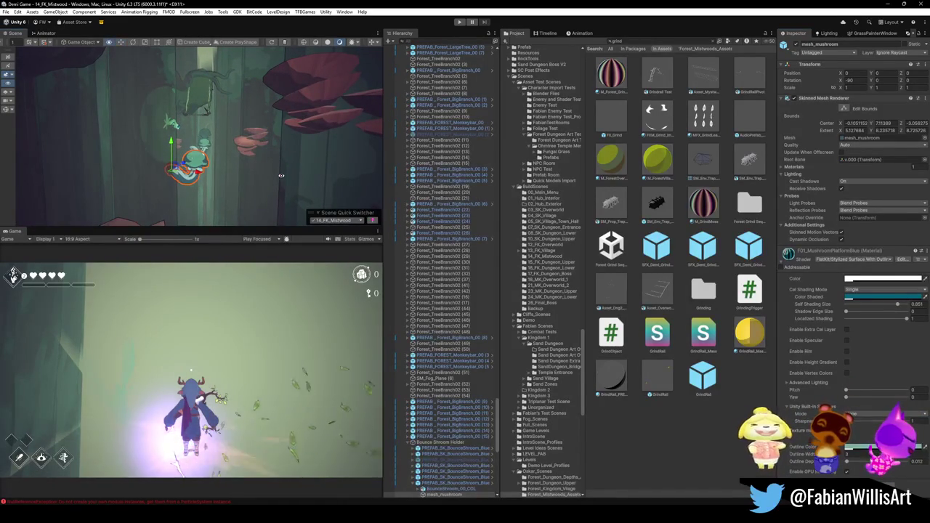
Step: Deselect the bounce mushroom and select the PREFAB_Forest_Glowplant_Swirl glowplant in the Scene view
left_click_drag(275, 177, 293, 166)
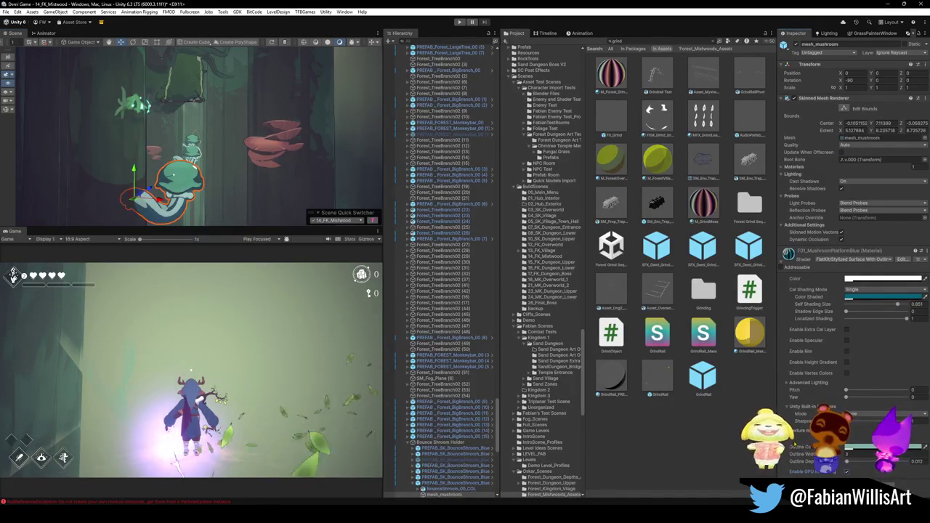
mouse_move(242, 191)
left_mouse_down()
mouse_move(227, 204)
mouse_move(254, 171)
mouse_move(286, 157)
mouse_move(215, 146)
left_mouse_up()
left_click(670, 468)
left_click(207, 148)
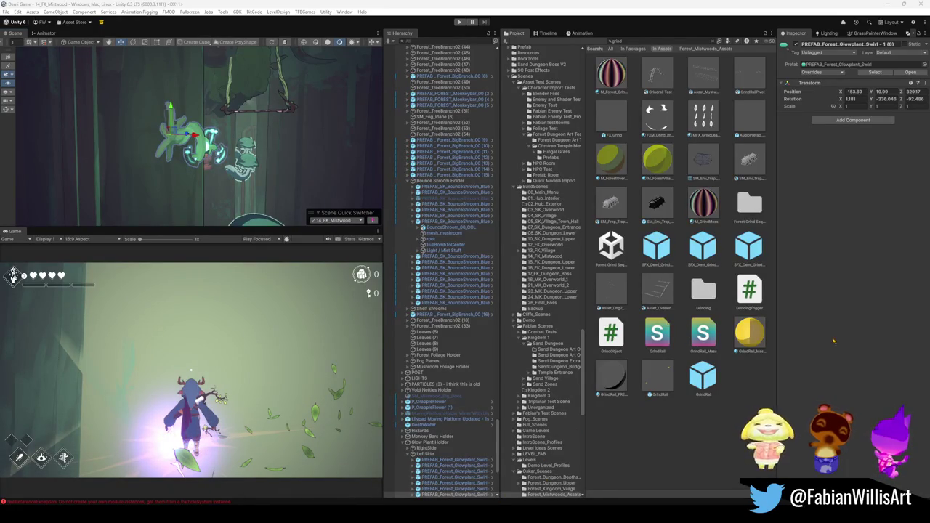
Step: Create a new Sphere object from the Hierarchy's 3D Object menu
left_click(623, 41)
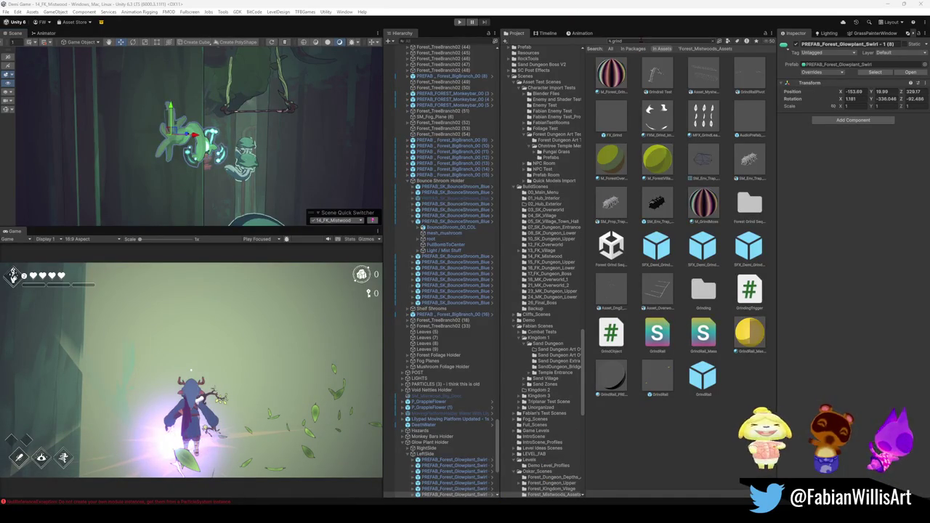
type("s")
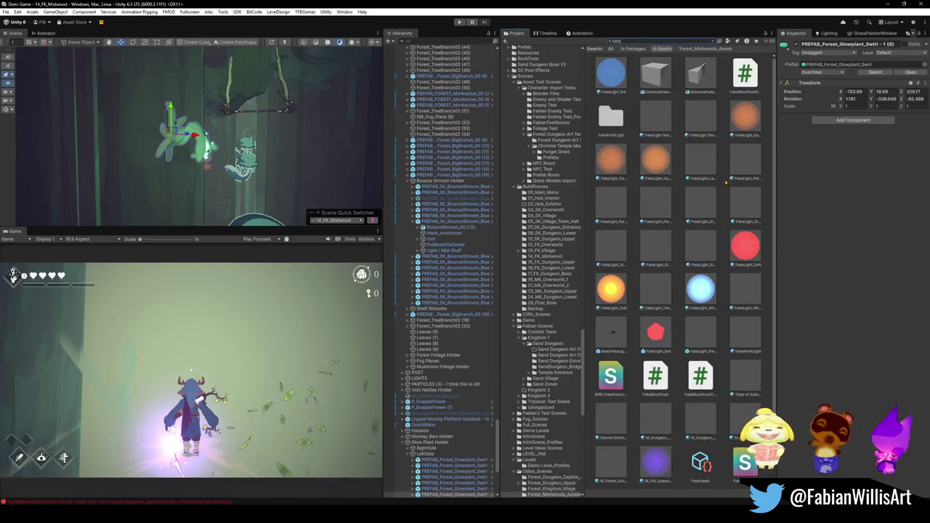
left_click(485, 268)
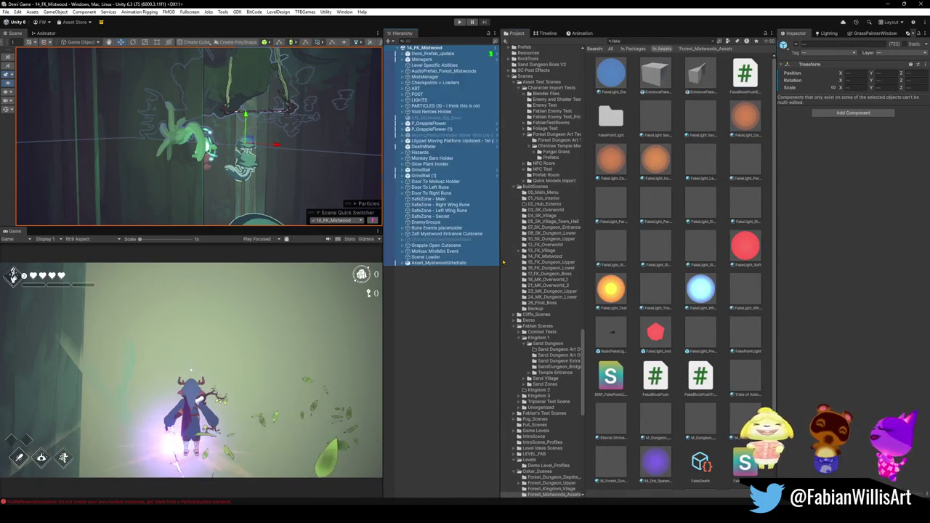
right_click(432, 330)
mouse_move(468, 162)
left_click(570, 172)
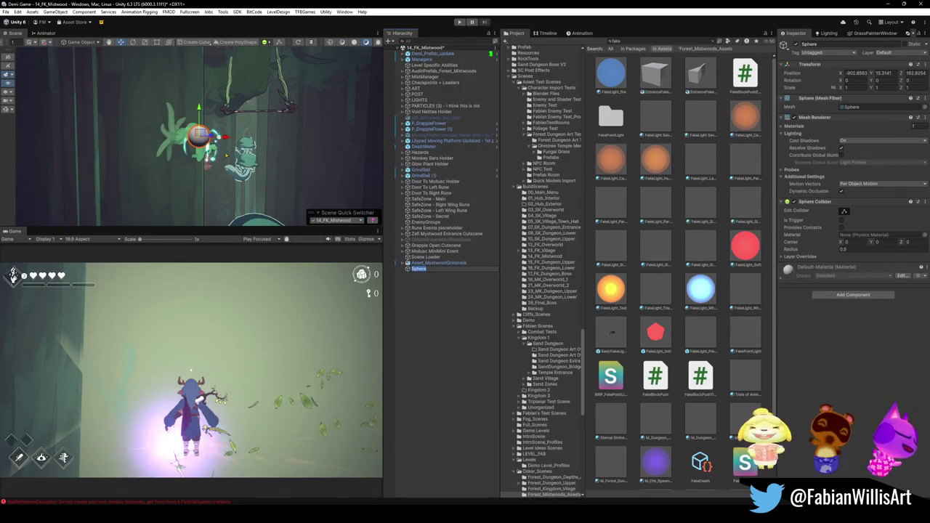
right_click(836, 201)
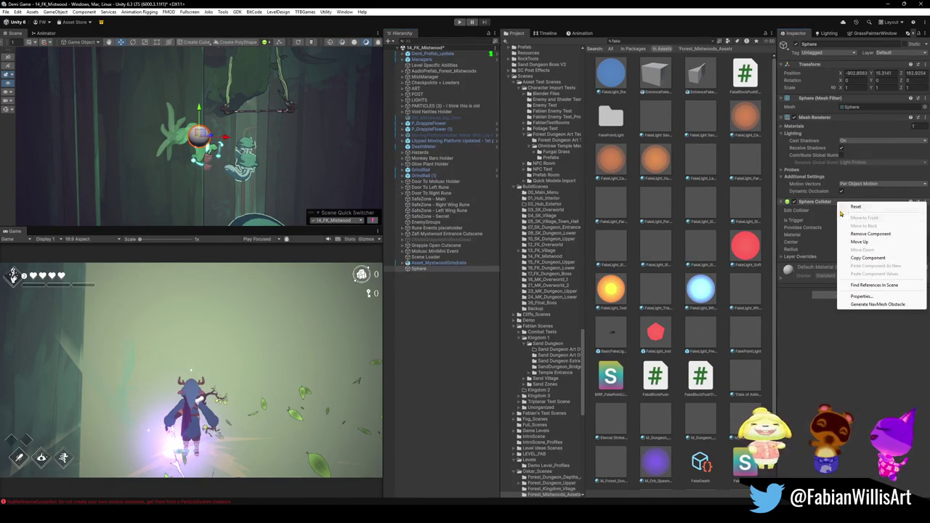
left_click(861, 243)
scroll(190, 127, "up", 3)
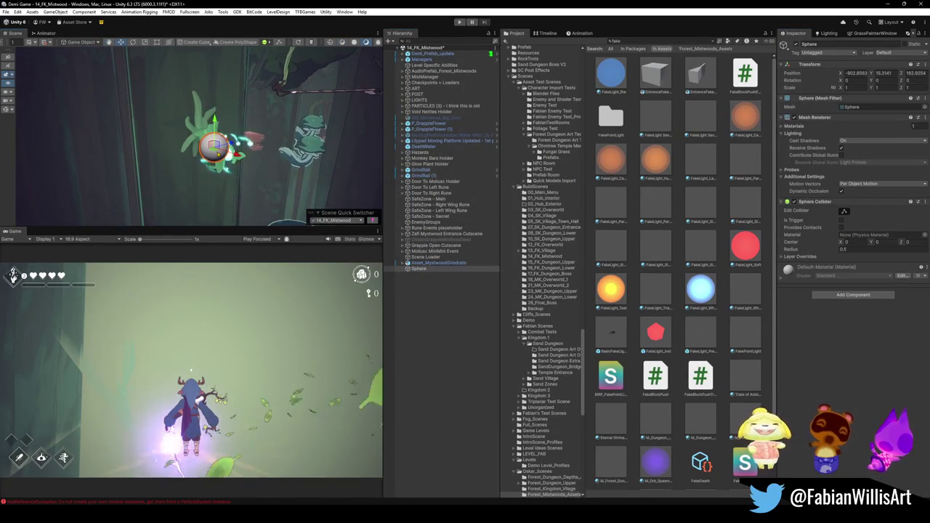
Step: Place the sphere on the green glowplant
mouse_move(215, 146)
left_mouse_down()
mouse_move(233, 141)
mouse_move(239, 152)
mouse_move(223, 151)
mouse_move(231, 156)
left_mouse_up()
scroll(261, 156, "up", 5)
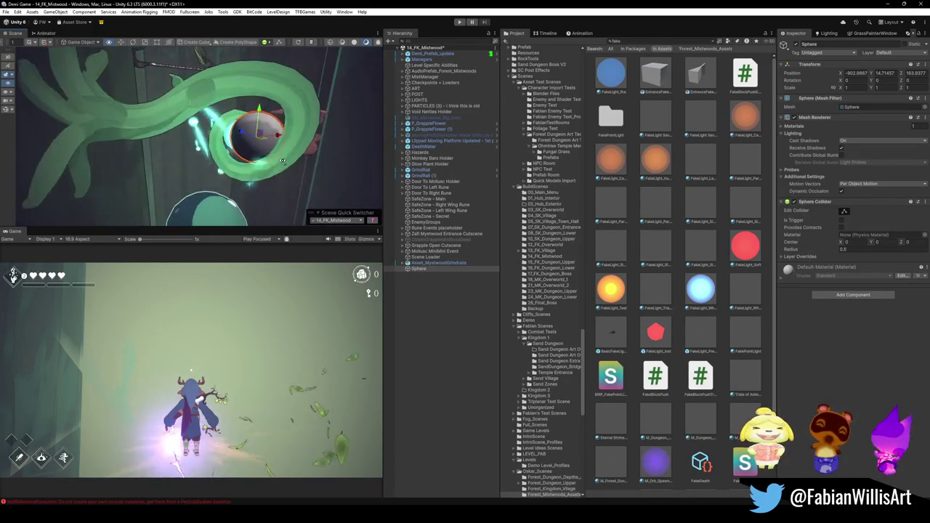
mouse_move(303, 160)
left_mouse_down()
mouse_move(219, 137)
mouse_move(221, 147)
mouse_move(210, 106)
left_mouse_up()
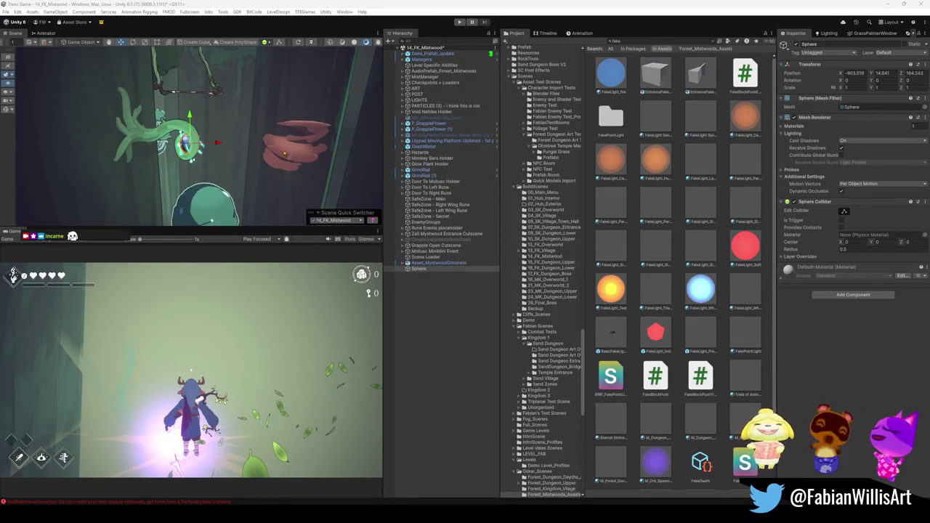
Step: Scale the sphere uniformly up to about 18.07553
key("t")
key("f")
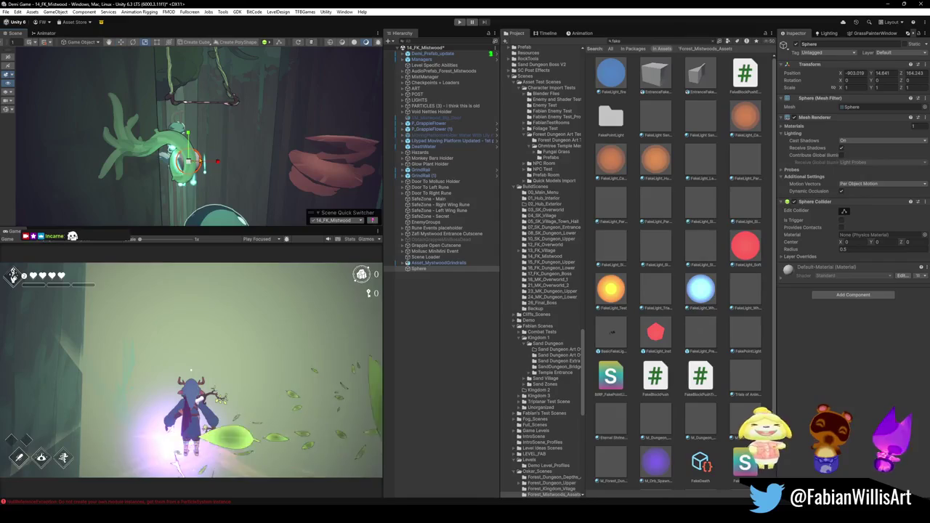
mouse_move(188, 161)
left_mouse_down()
mouse_move(200, 129)
mouse_move(197, 160)
left_mouse_up()
key("w")
scroll(256, 141, "down", 5)
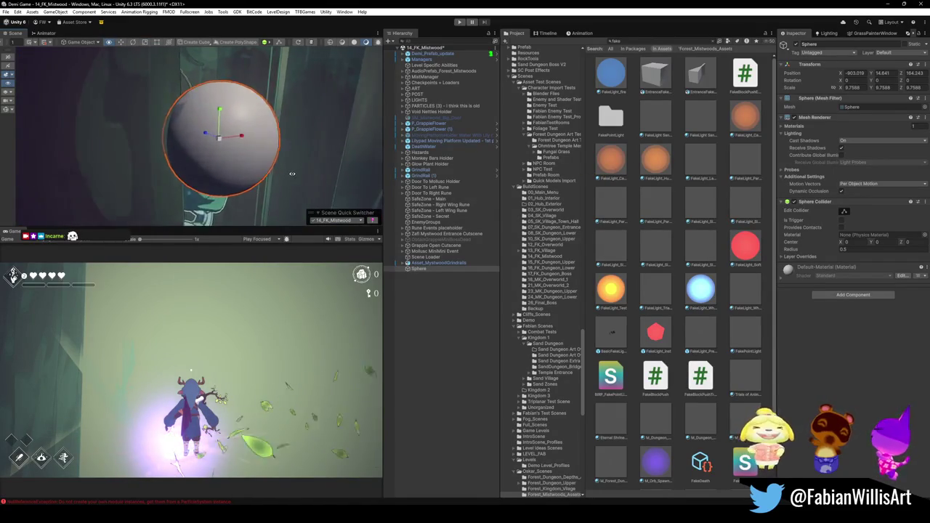
scroll(292, 175, "up", 3)
scroll(276, 160, "down", 2)
key("r")
left_click_drag(230, 147, 267, 147)
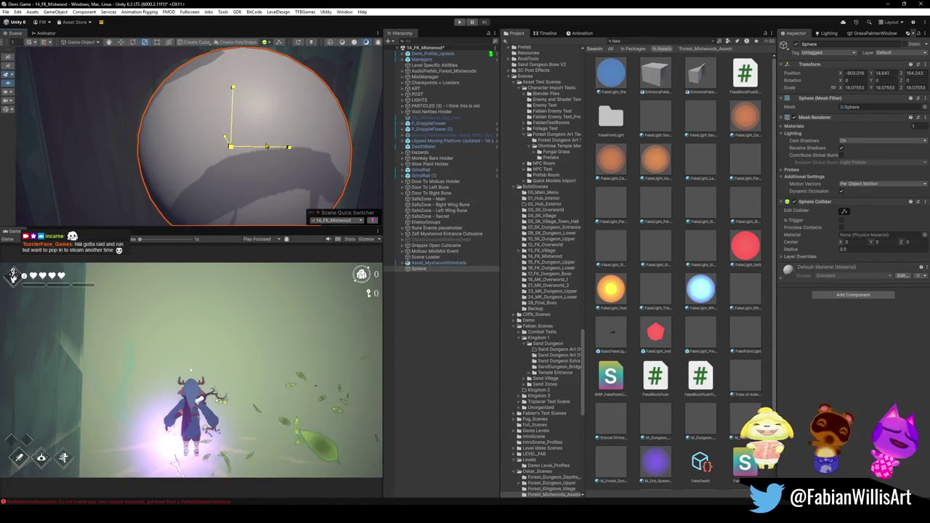
left_click_drag(266, 147, 251, 164)
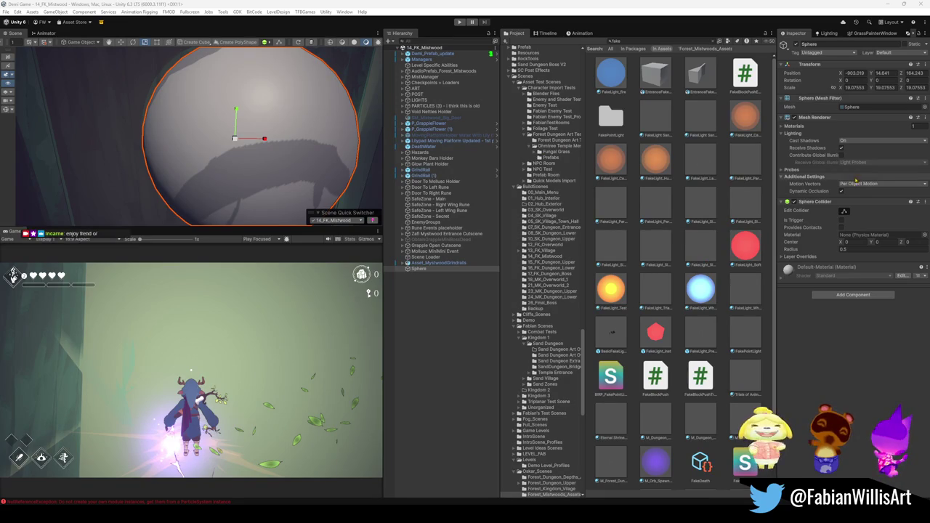
right_click(831, 202)
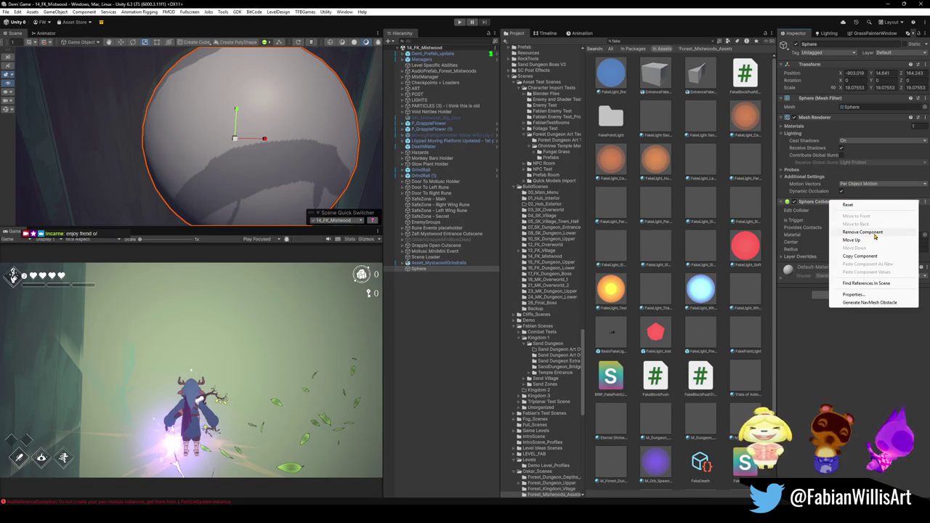
Step: Remove the sphere's Sphere Collider and duplicate FakeLight_CampFire as FakeLight_CampFire 2, then delete it
left_click(876, 232)
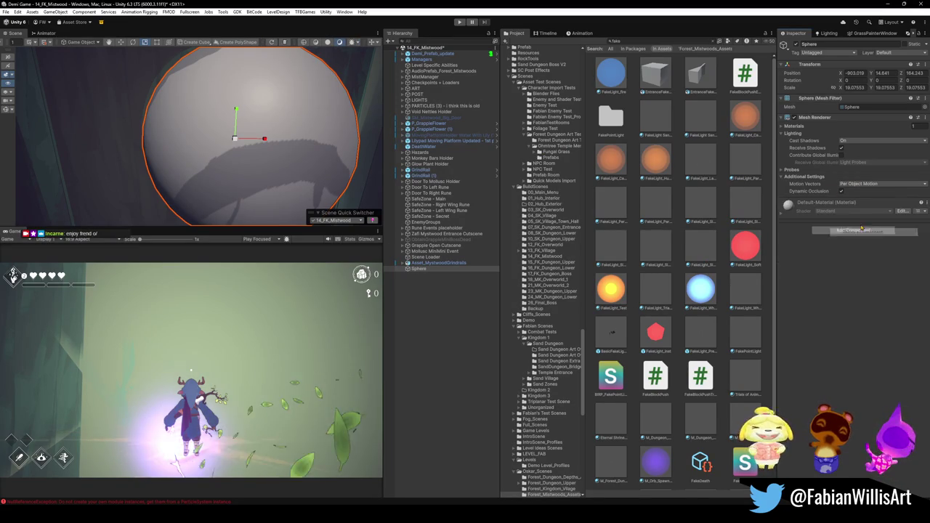
left_click(745, 116)
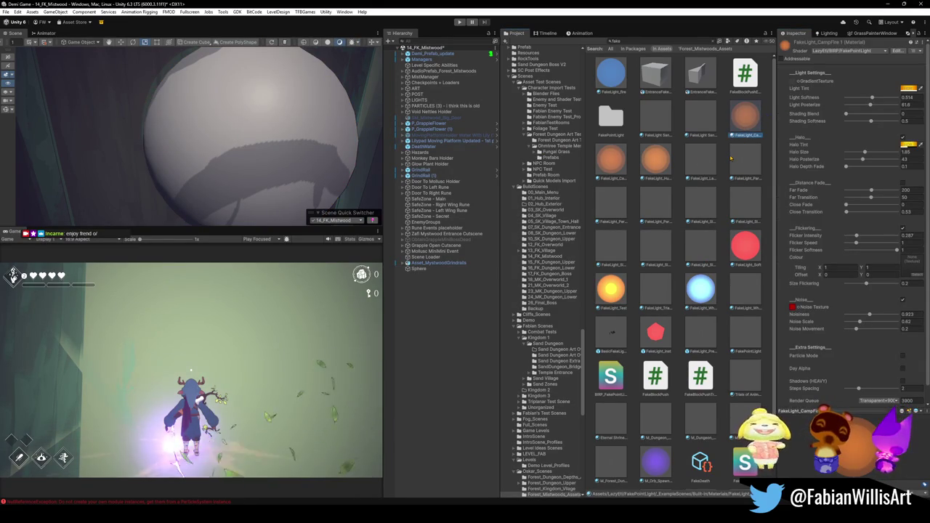
key("ctrl+d")
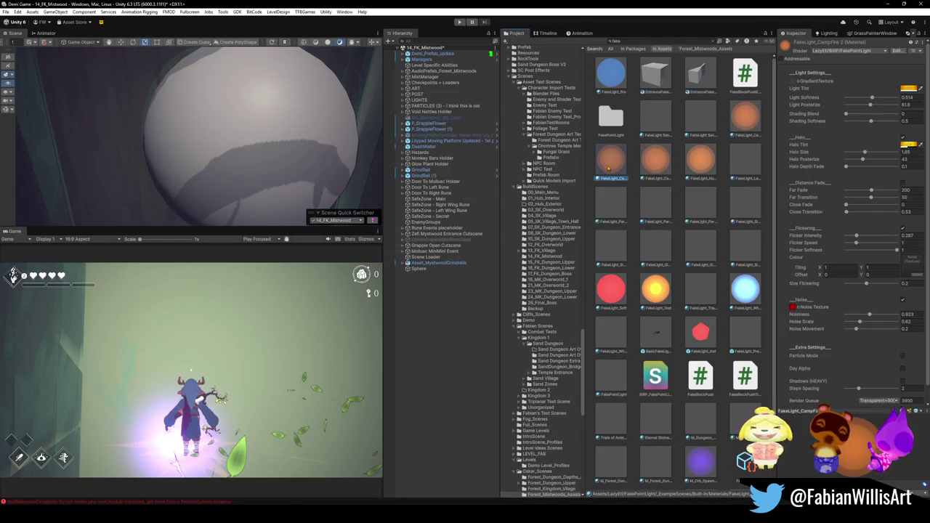
key("ctrl+d")
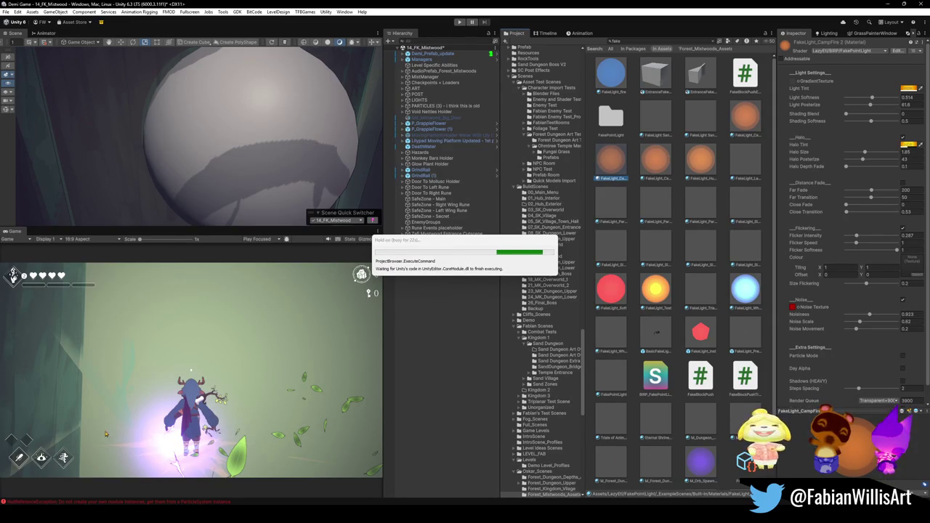
key("alt+Tab")
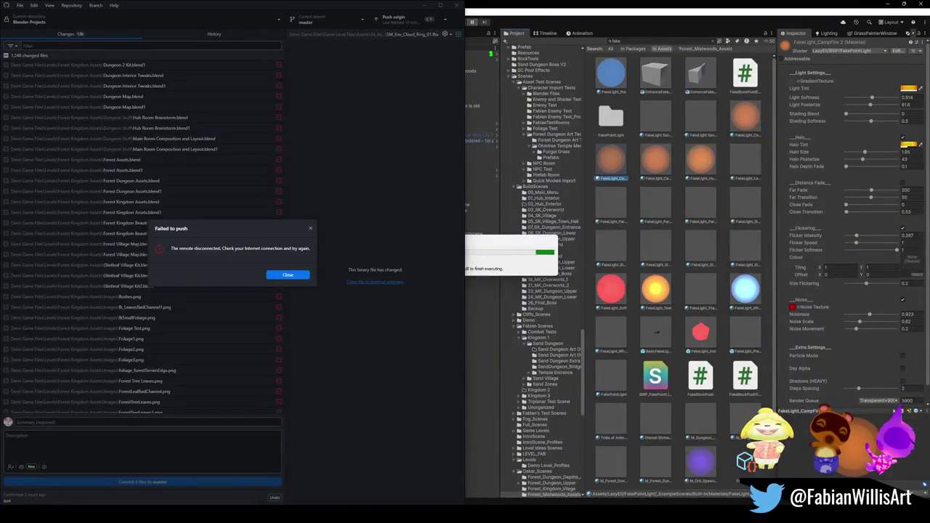
Step: Dismiss the failed-push message and confirm deleting the duplicated material in Unity
left_click(288, 275)
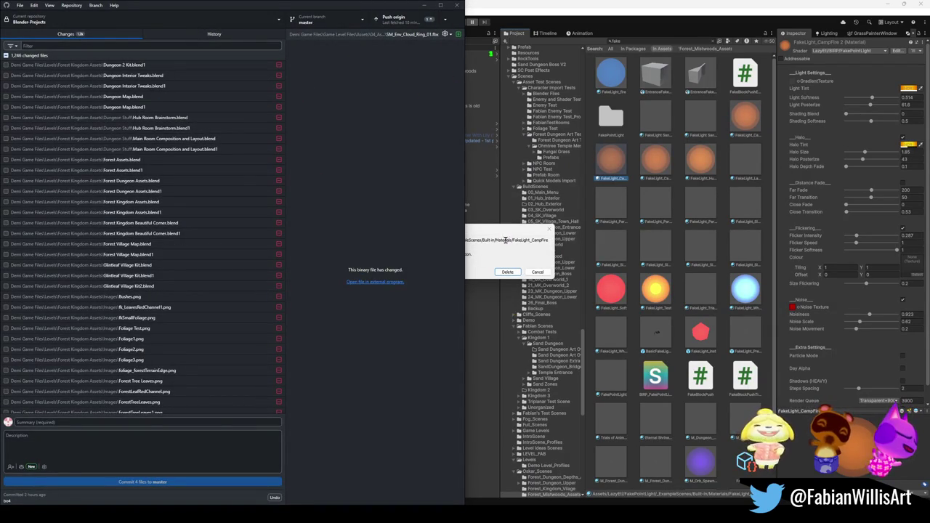
left_click(506, 232)
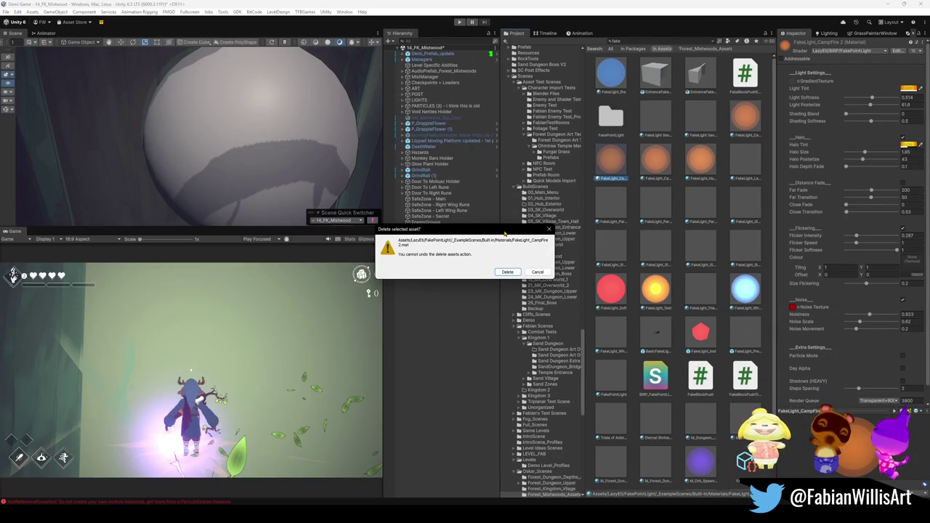
left_click(509, 273)
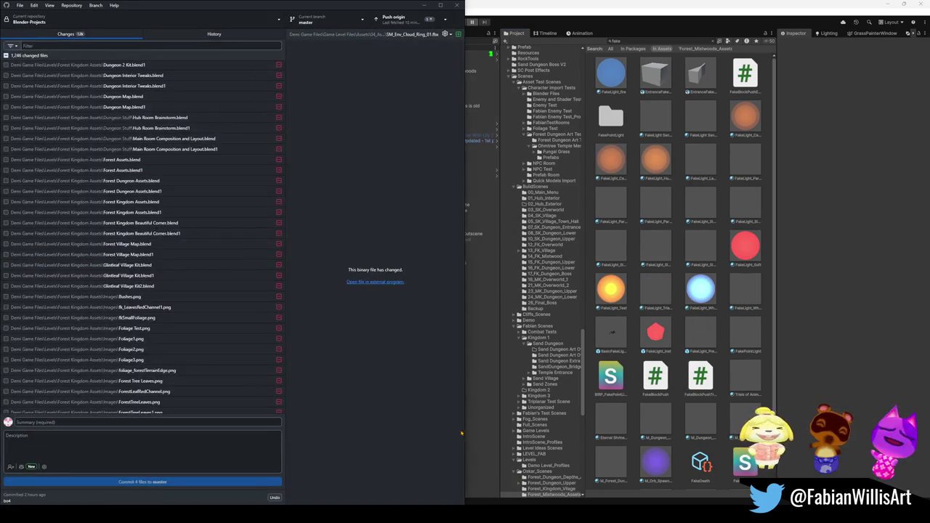
Step: Fetch origin and undo the last commit, returning its files to the change list
left_click(445, 19)
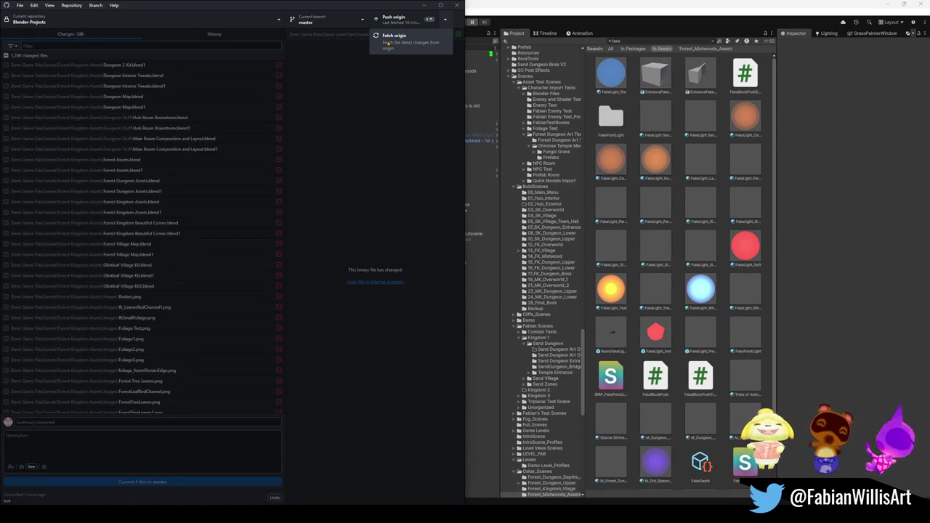
left_click(392, 37)
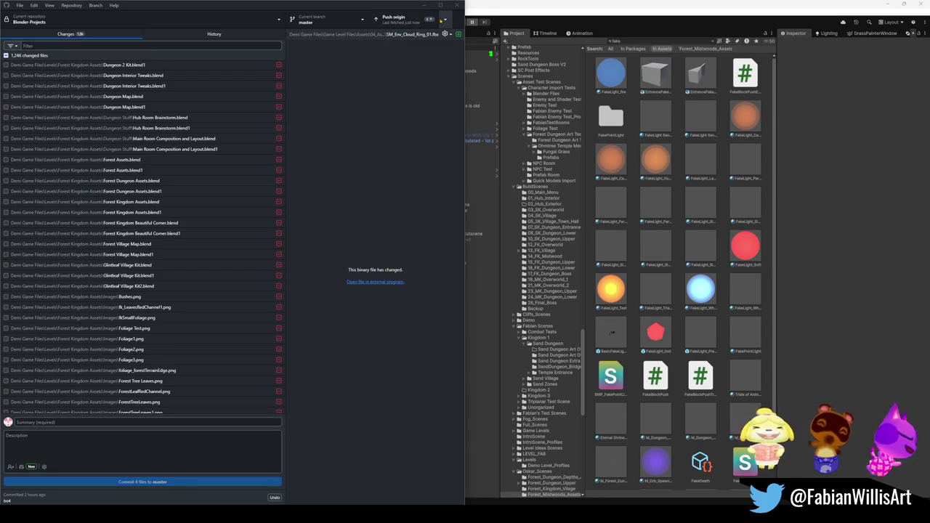
left_click(273, 497)
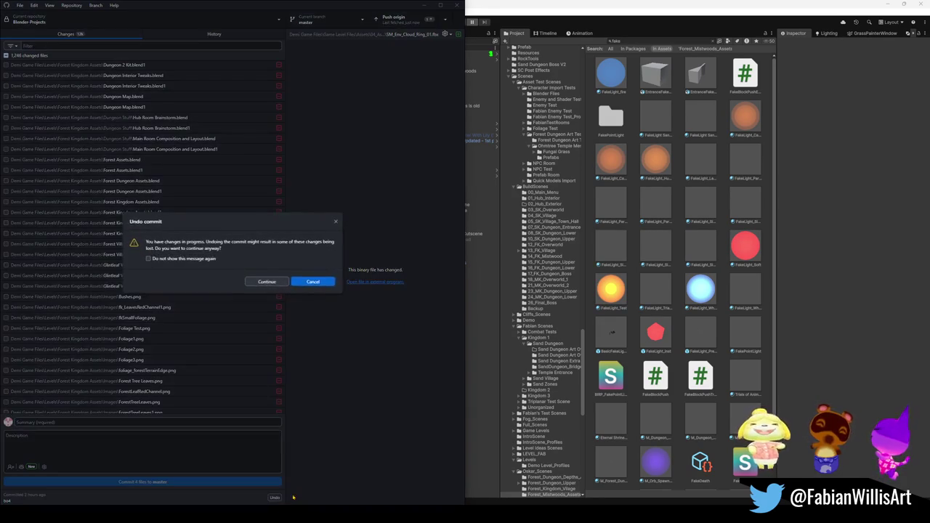
left_click(274, 283)
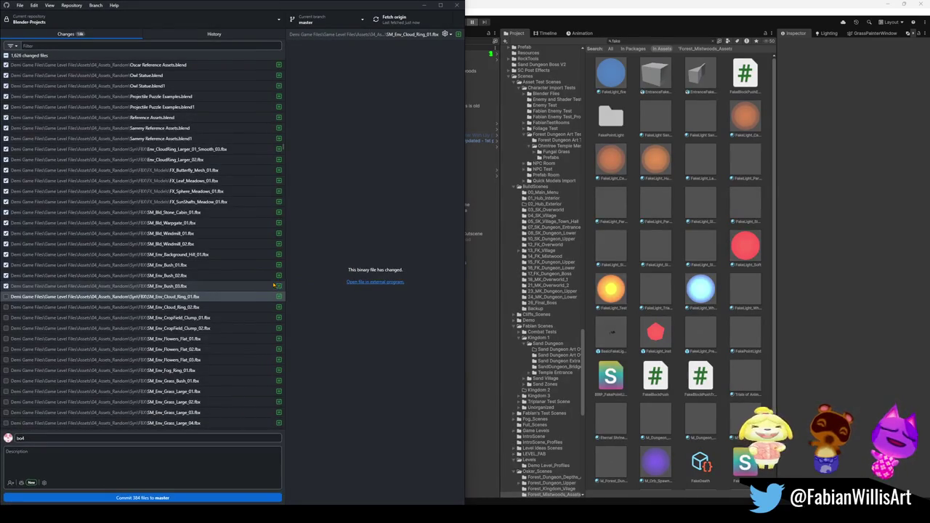
Step: Uncheck all changed files and preview the first one
scroll(141, 240, "up", 5)
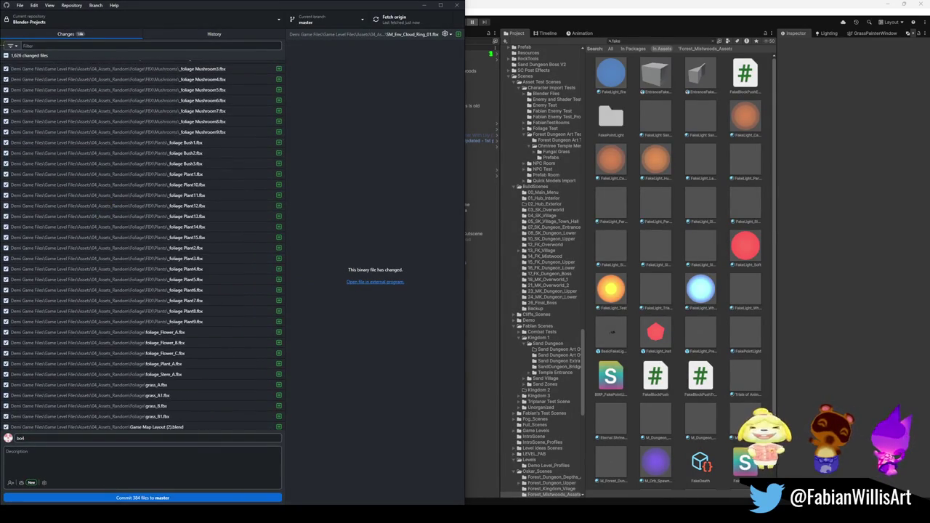
left_click(6, 56)
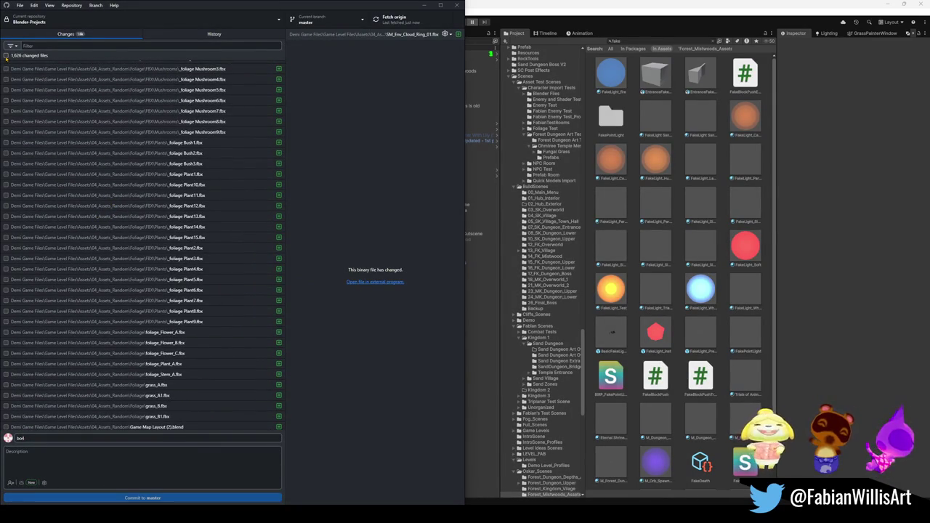
scroll(121, 145, "down", 5)
scroll(218, 109, "up", 15)
left_click(122, 66)
scroll(93, 311, "down", 10)
Step: Select 99 changed Demi Game .blend files, through DEMI_Forest_Dungeon_Depths.blend and beyond
left_click(93, 310, "shift")
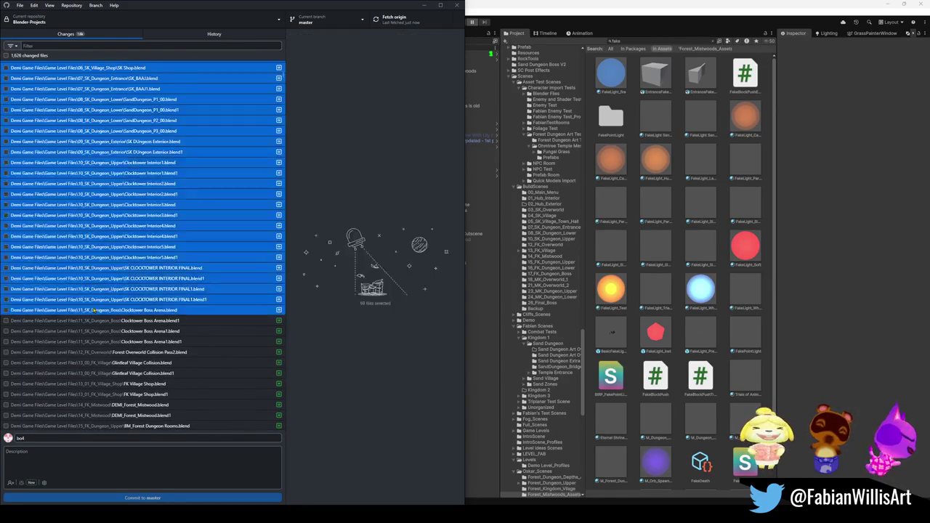
right_click(93, 310)
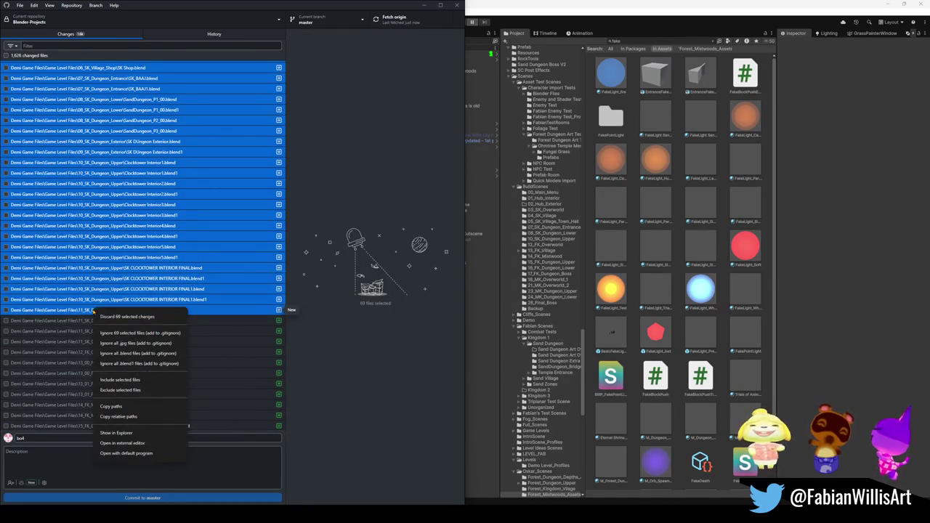
key("Escape")
scroll(80, 341, "down", 3)
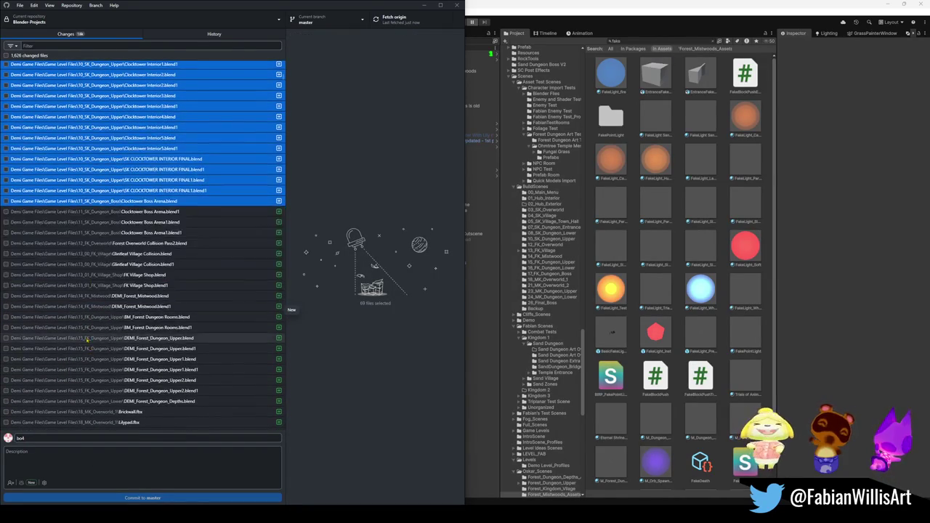
left_click(87, 338, "shift")
right_click(88, 339)
key("Escape")
left_click(86, 402, "shift")
scroll(104, 356, "down", 3)
right_click(92, 333)
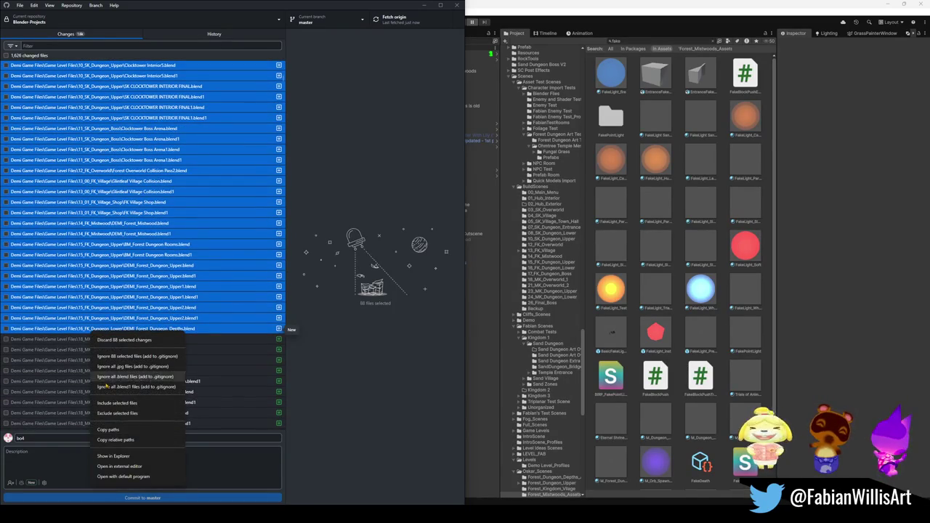
key("Escape")
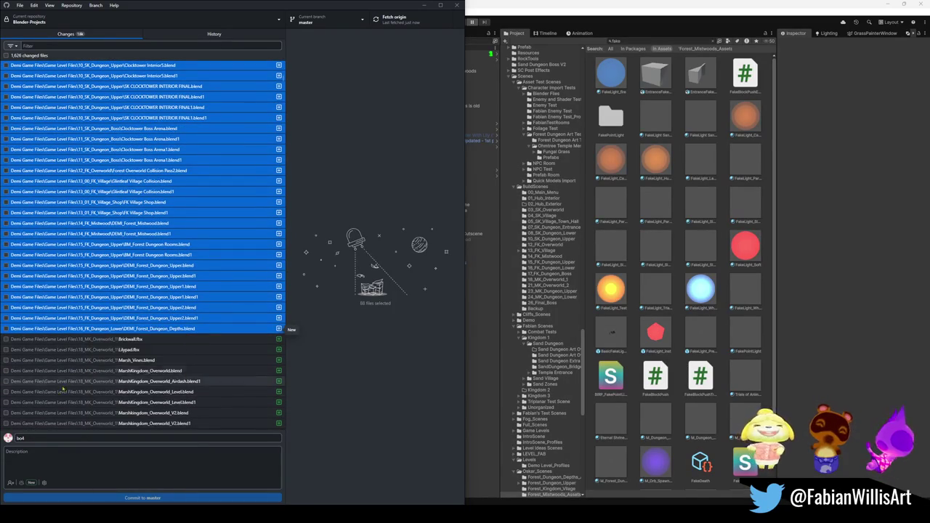
left_click(66, 402, "shift")
right_click(65, 399)
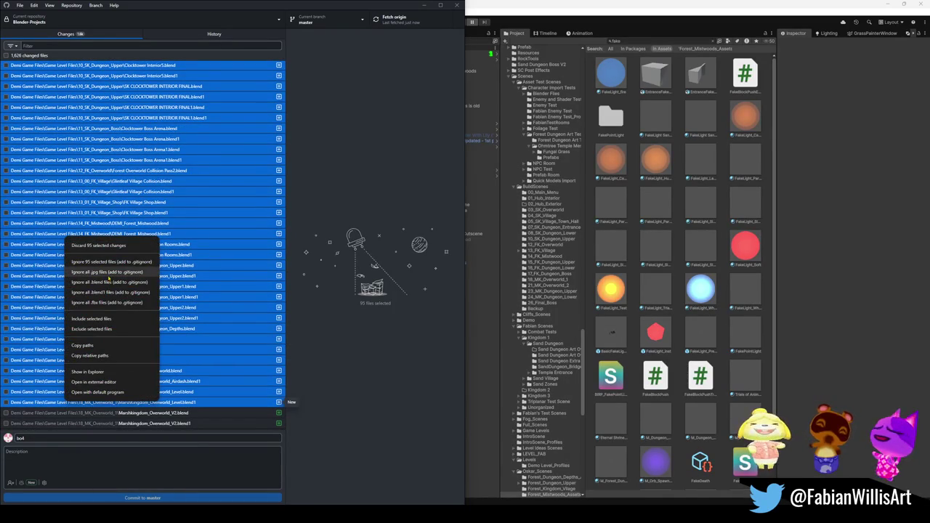
key("Escape")
left_click(79, 412, "shift")
left_click(78, 423, "shift")
right_click(79, 425)
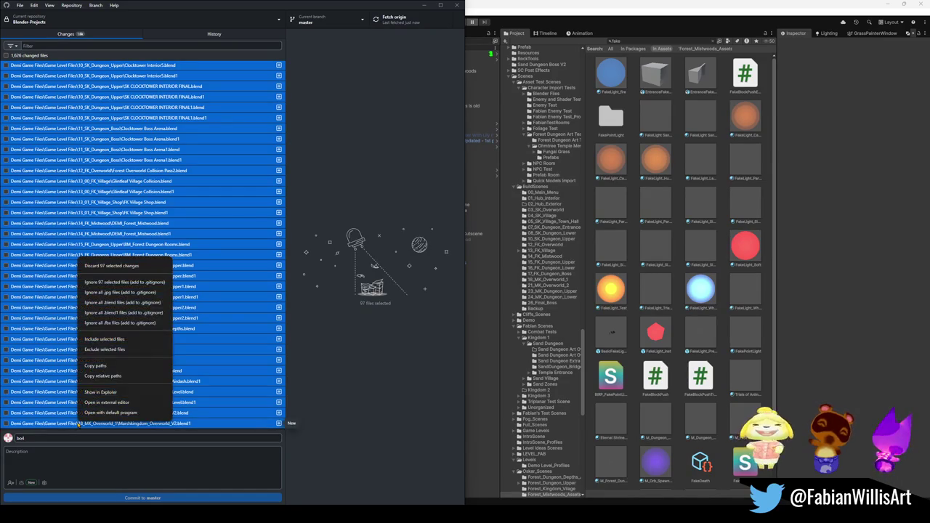
key("Escape")
scroll(66, 366, "down", 2)
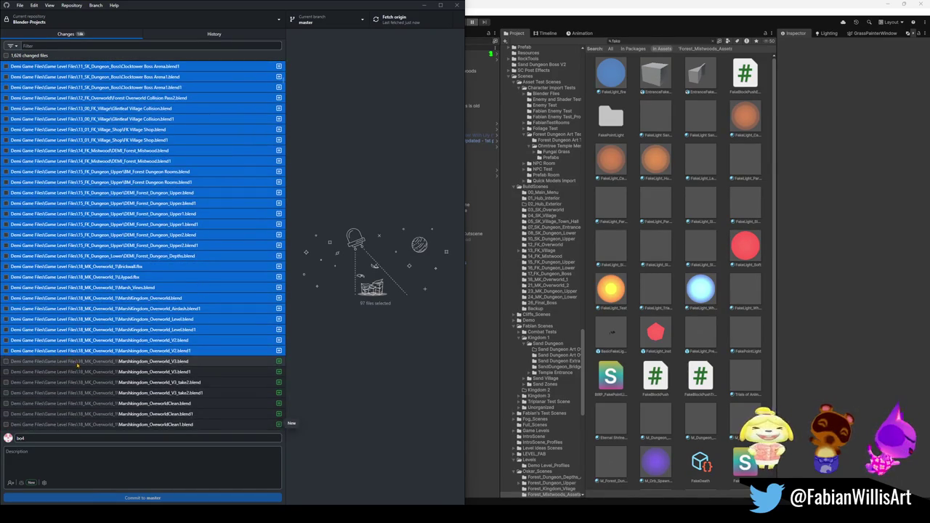
left_click(73, 371, "shift")
Step: Include the 99 selected files and commit them to master
right_click(76, 368)
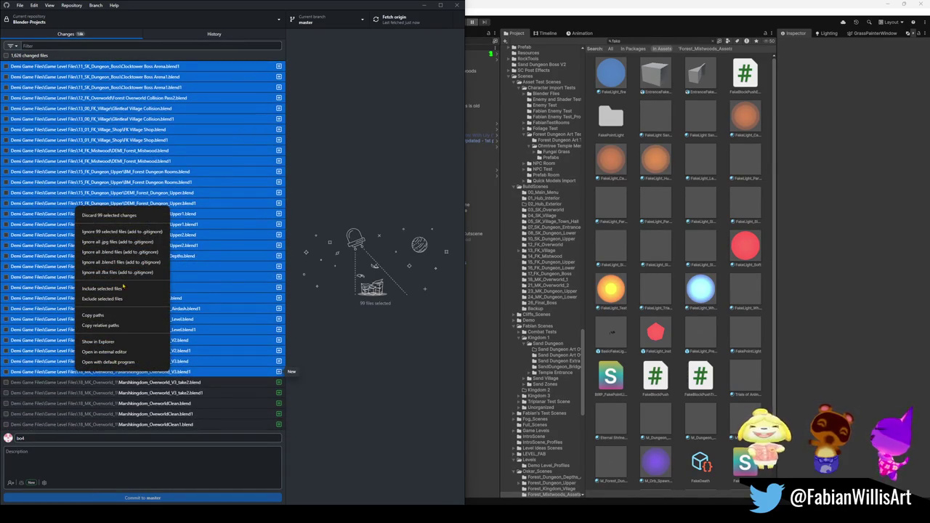
left_click(102, 288)
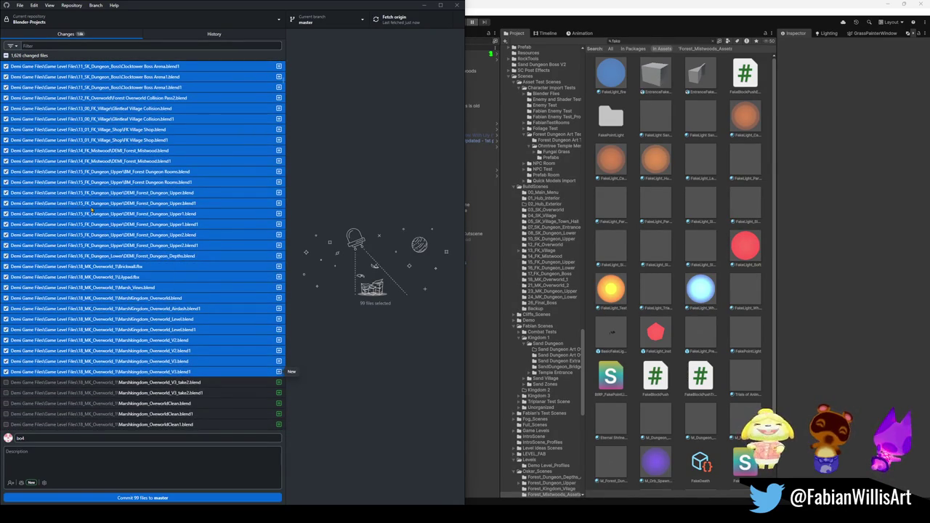
left_click(142, 498)
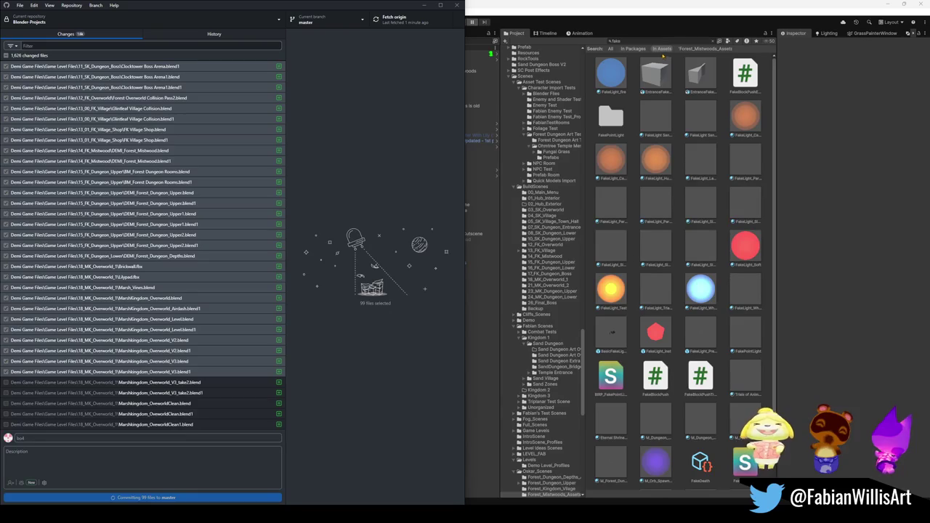
Step: Move the GitHub Desktop window over Unity as a floating window
mouse_move(345, 8)
left_mouse_down()
mouse_move(342, 41)
mouse_move(901, 200)
mouse_move(858, 122)
mouse_move(643, 116)
mouse_move(929, 116)
left_mouse_up()
key("Escape")
key("super+Down")
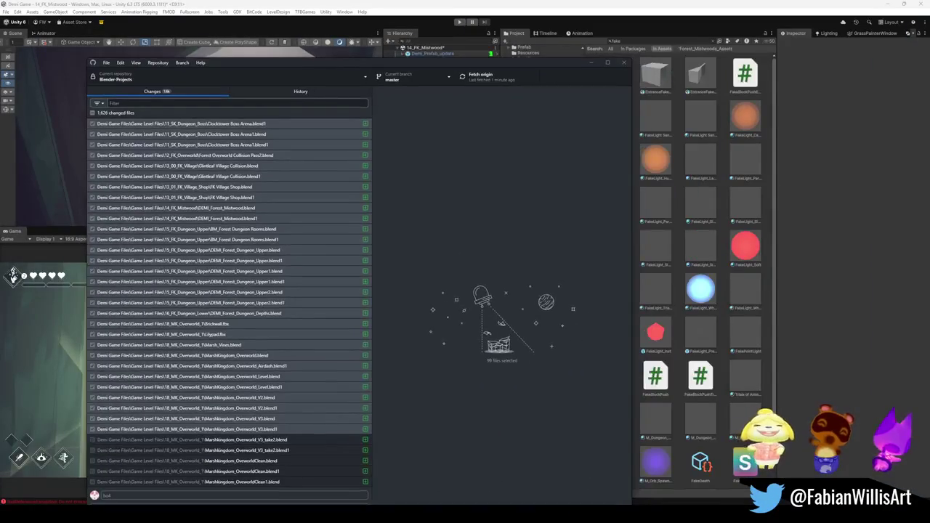
Step: Minimize GitHub Desktop to get back to Unity, briefly toggling the large sphere's visibility
mouse_move(499, 77)
left_mouse_down()
mouse_move(598, 170)
mouse_move(929, 190)
mouse_move(929, 178)
left_mouse_up()
key("super+Down")
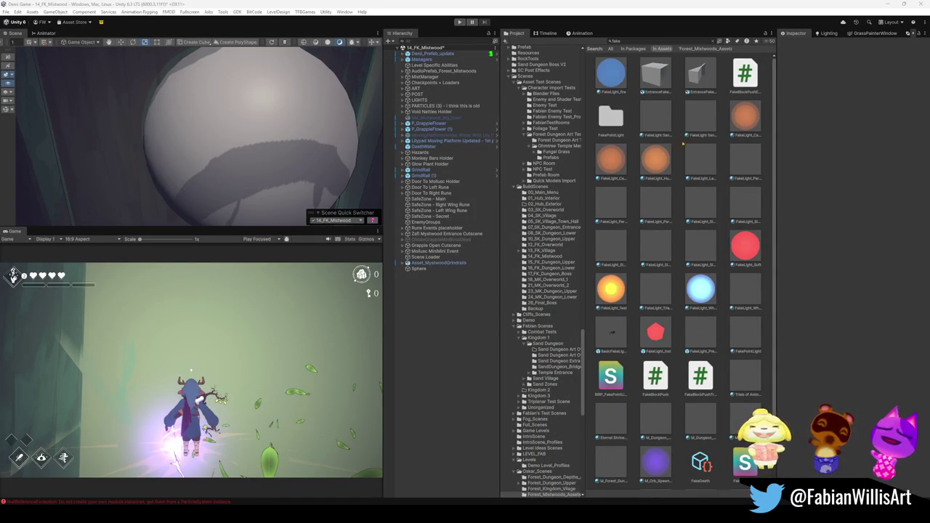
left_click_drag(704, 292, 297, 158)
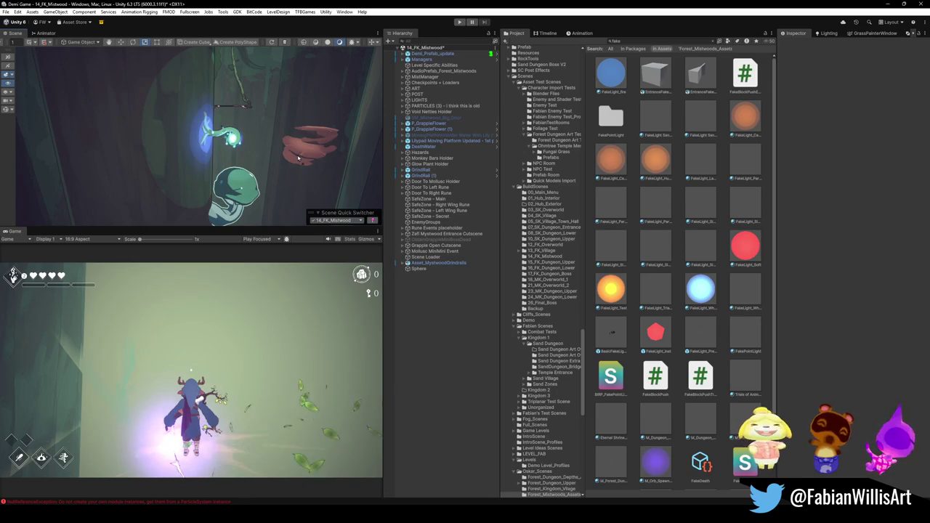
key("ctrl+z")
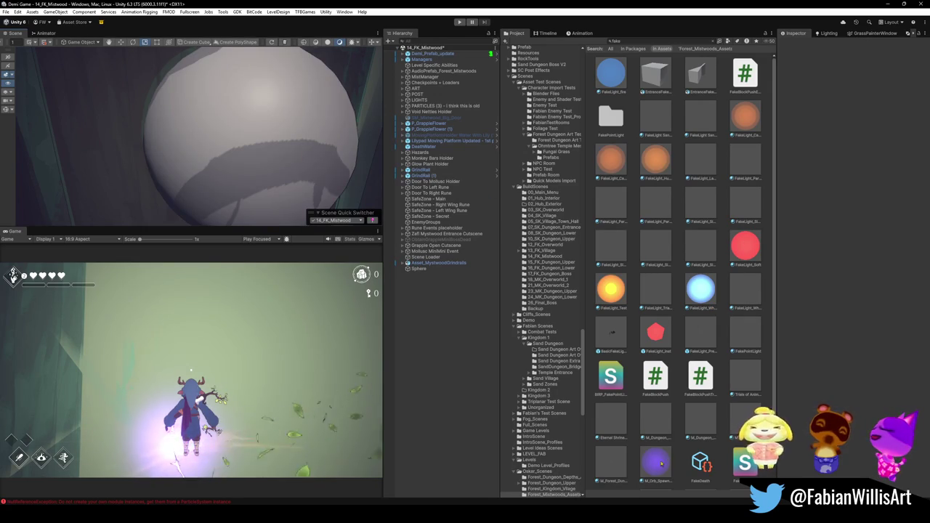
key("ctrl+y")
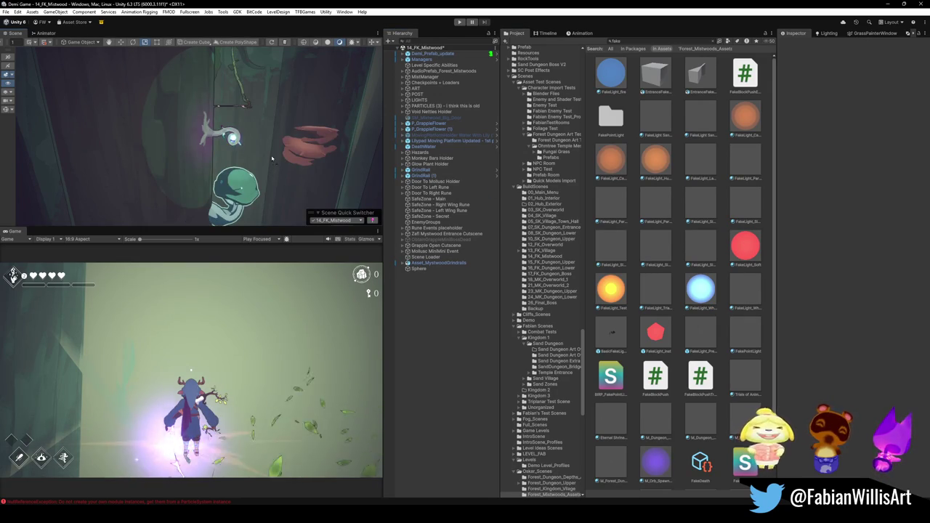
key("ctrl+z")
scroll(660, 443, "down", 3)
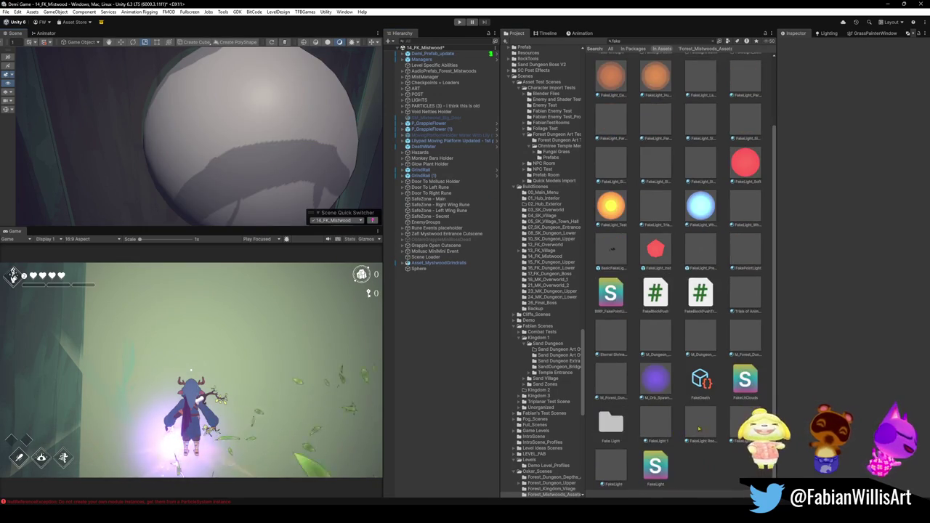
scroll(683, 421, "up", 2)
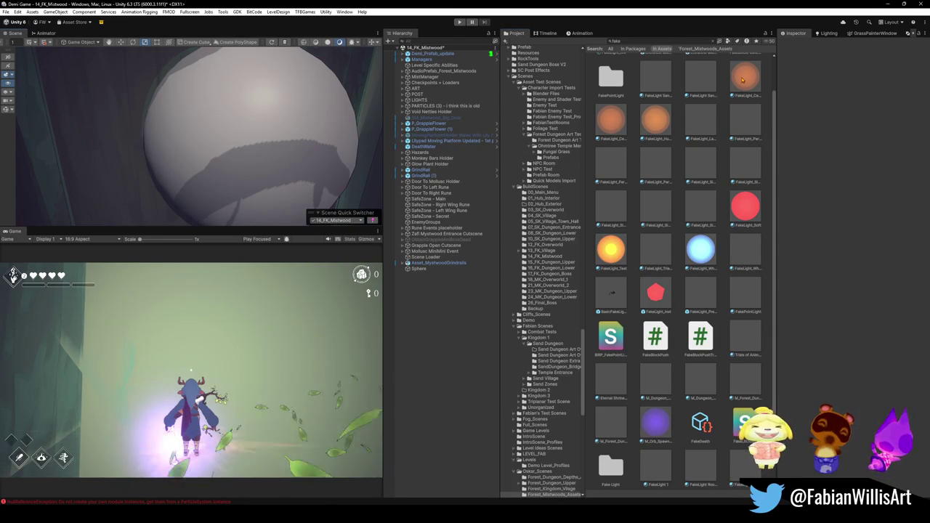
scroll(307, 100, "up", 5)
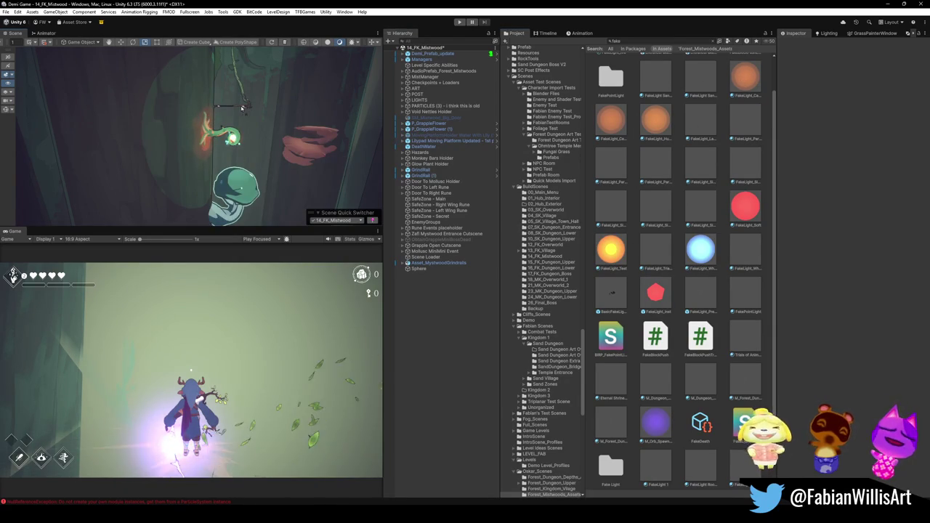
scroll(242, 109, "down", 5)
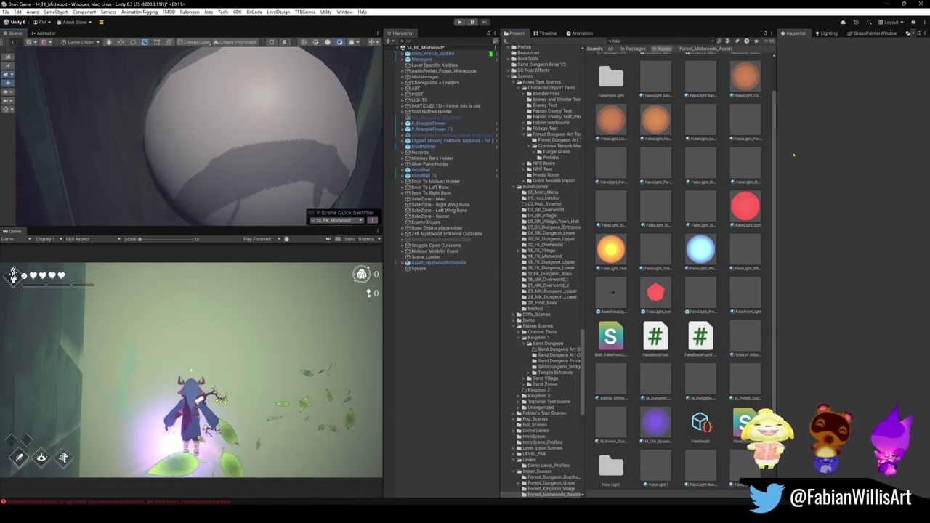
Step: Duplicate the FakeLight_CampFire material and drag the copy onto the sphere
left_click(655, 125)
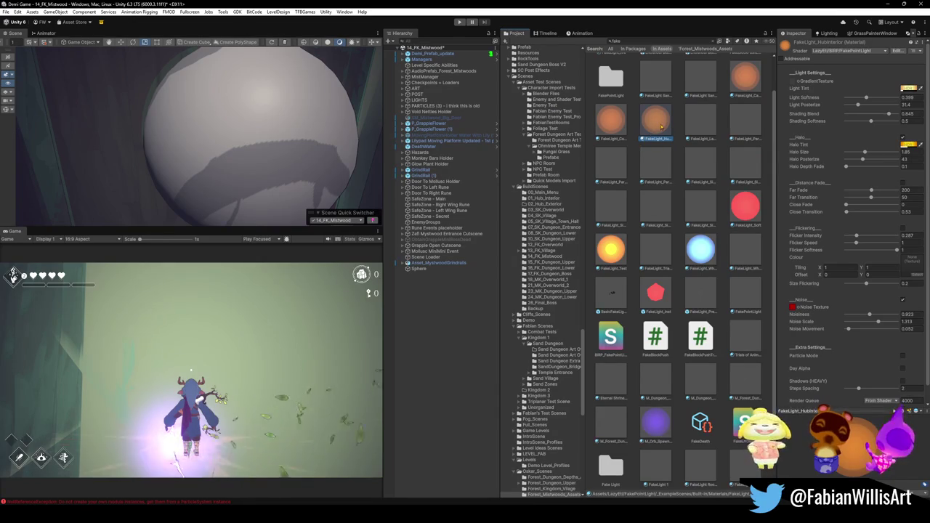
scroll(263, 158, "up", 5)
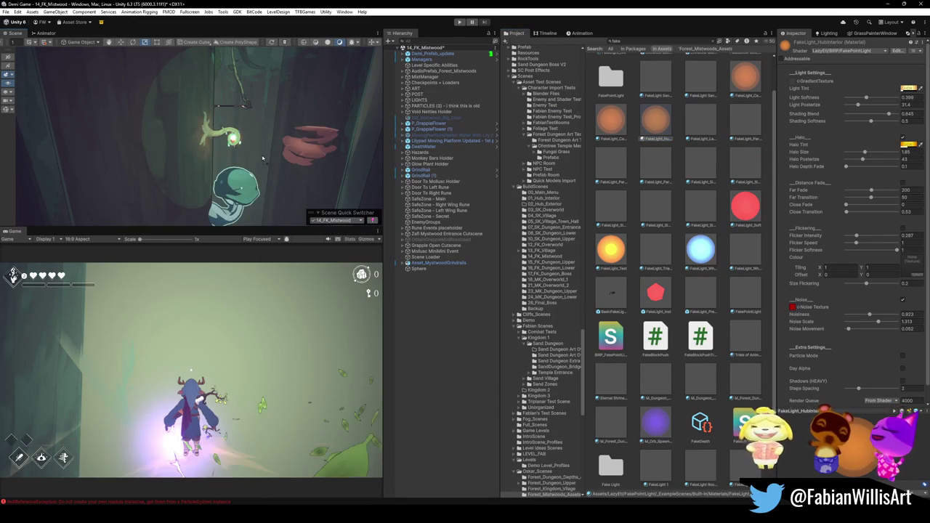
scroll(263, 158, "down", 5)
left_click(748, 85)
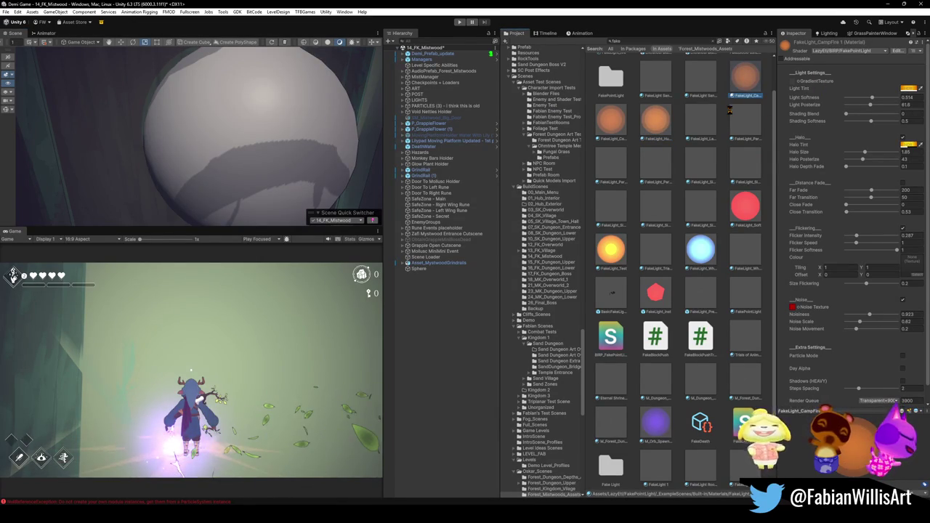
key("ctrl+d")
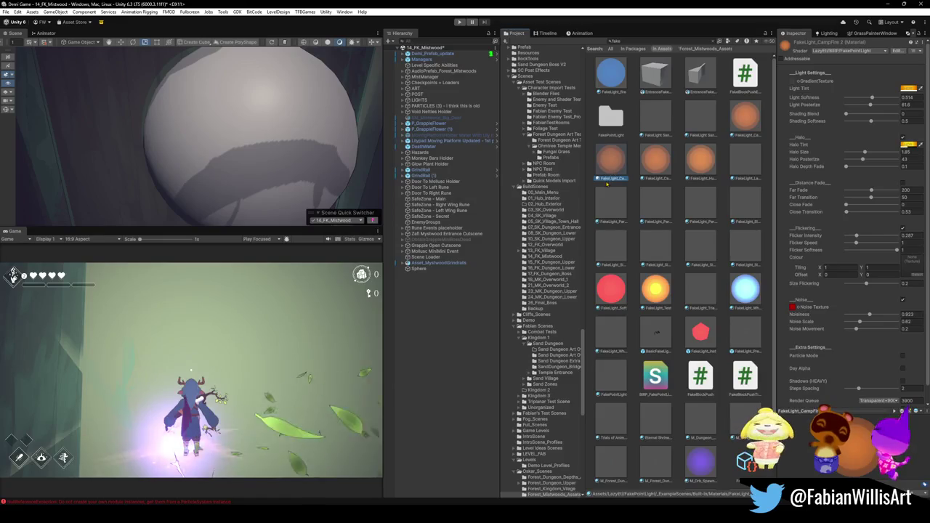
left_click_drag(612, 167, 318, 172)
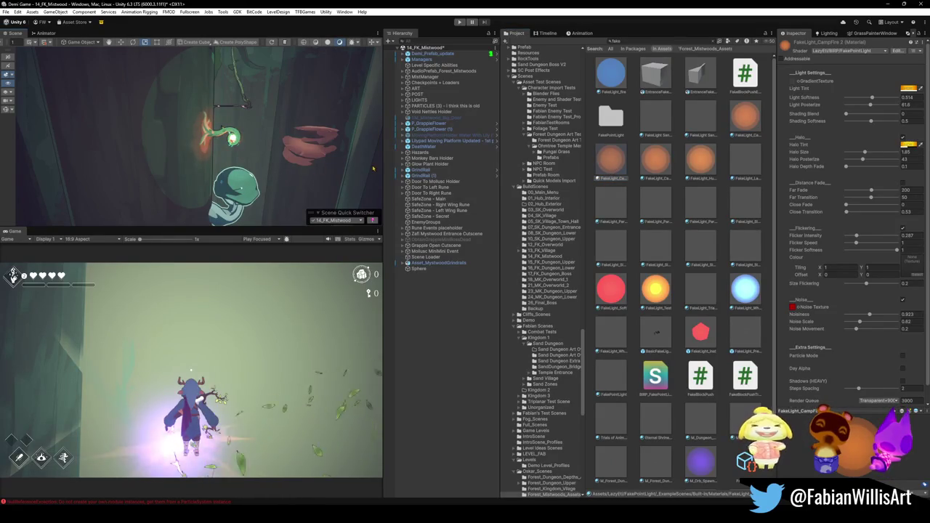
Step: Rename the orange campfire material copy to M_FakeLight_MystwoodLamp
left_click(613, 163)
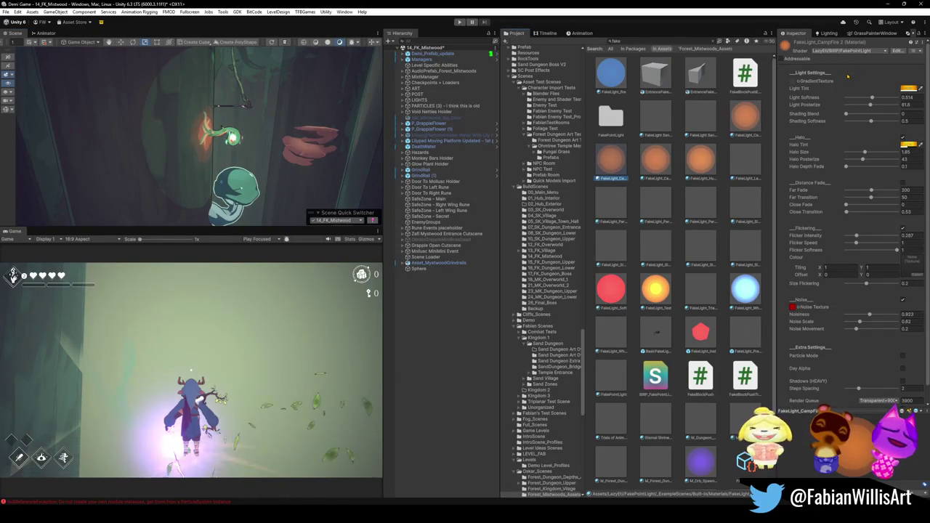
left_click(715, 41)
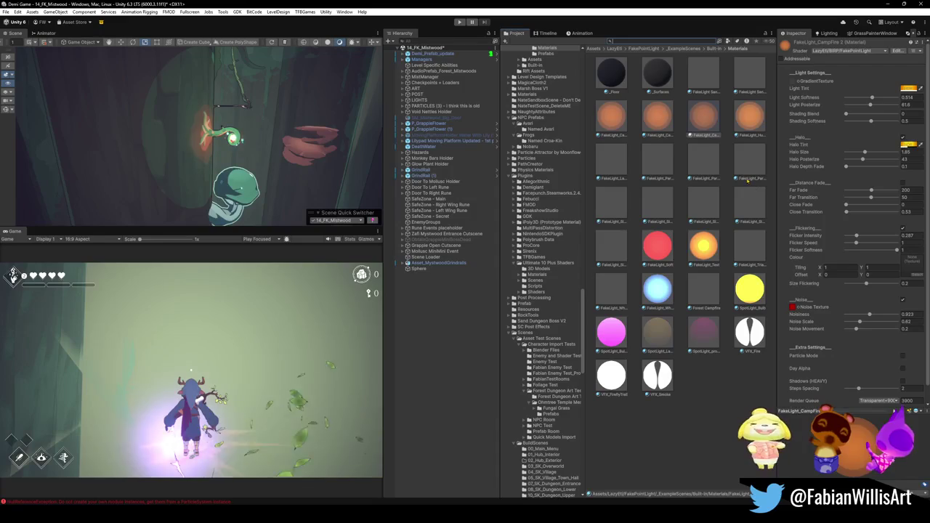
left_click(698, 135)
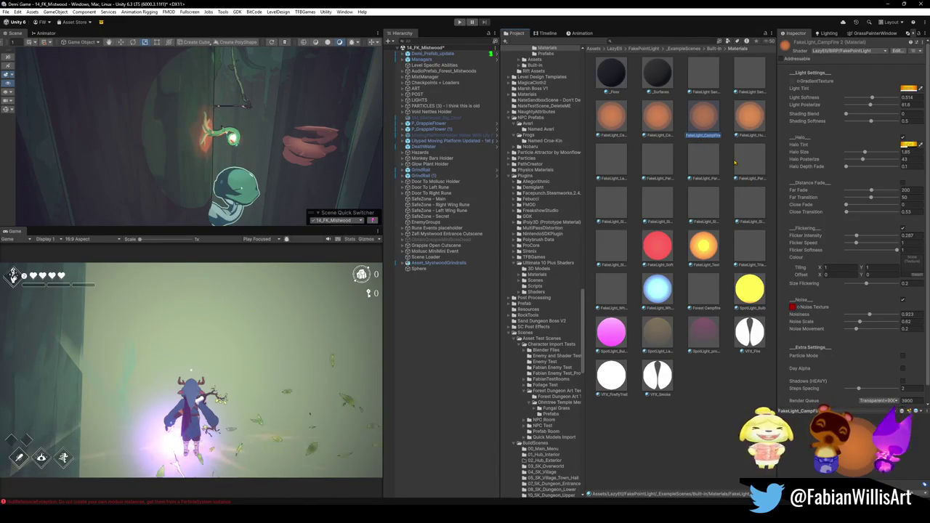
key("F2")
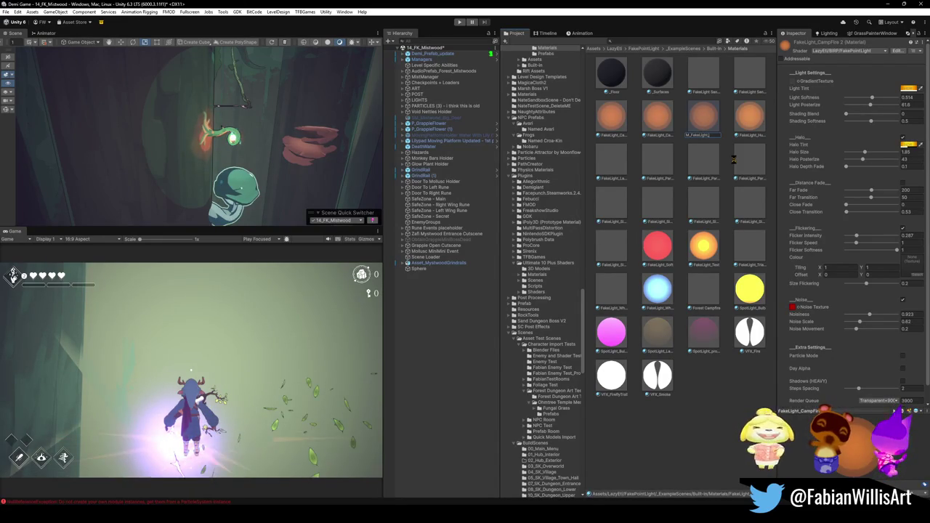
key("Return")
key("F2")
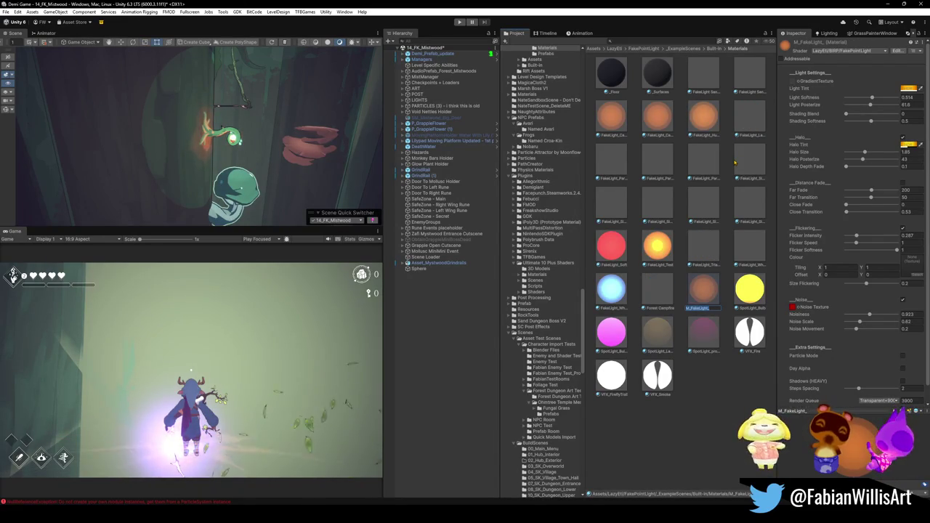
key("End")
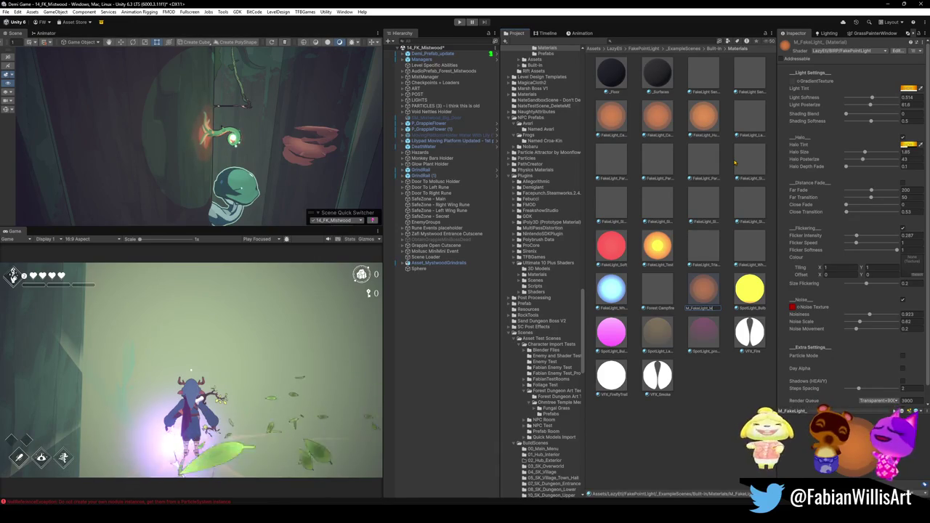
type("wood")
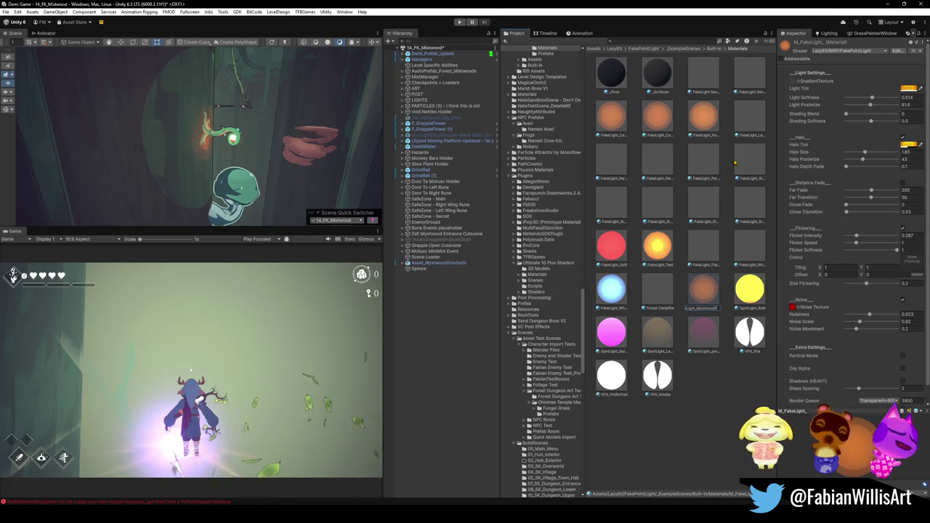
type("ant")
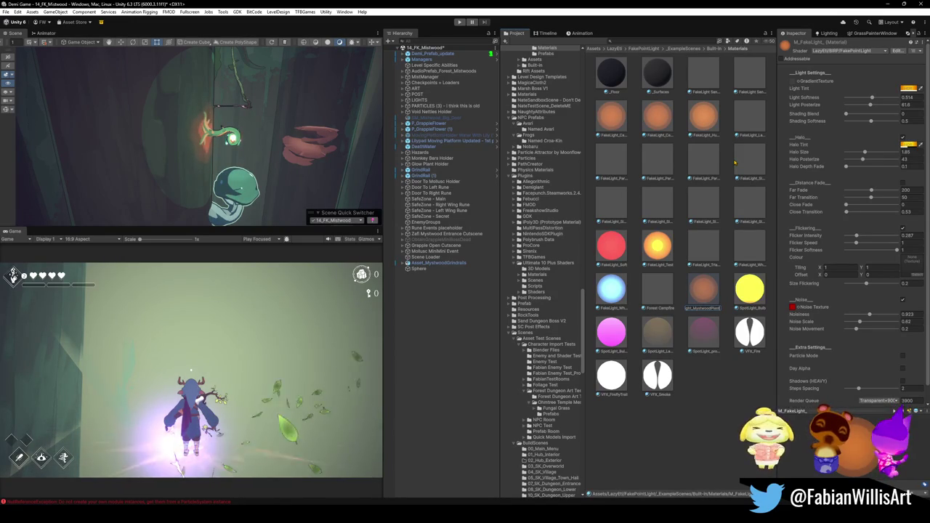
key("Return")
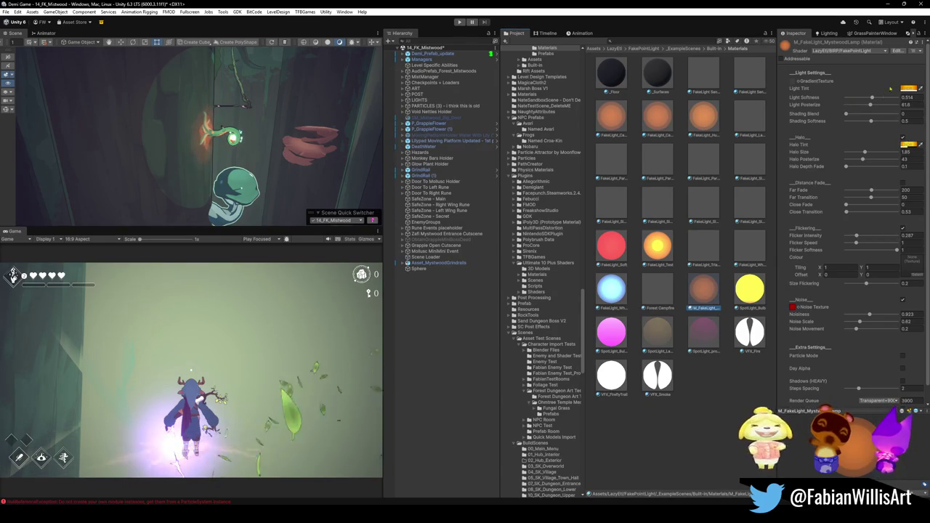
Step: Set light softness to 0 and raise flicker intensity, keeping halo settings and Far Fade 200
mouse_move(873, 98)
left_mouse_down()
mouse_move(887, 99)
mouse_move(846, 106)
mouse_move(882, 115)
mouse_move(847, 115)
left_mouse_up()
mouse_move(865, 153)
left_mouse_down()
mouse_move(896, 152)
mouse_move(860, 153)
mouse_move(876, 153)
left_mouse_up()
key("ctrl+z")
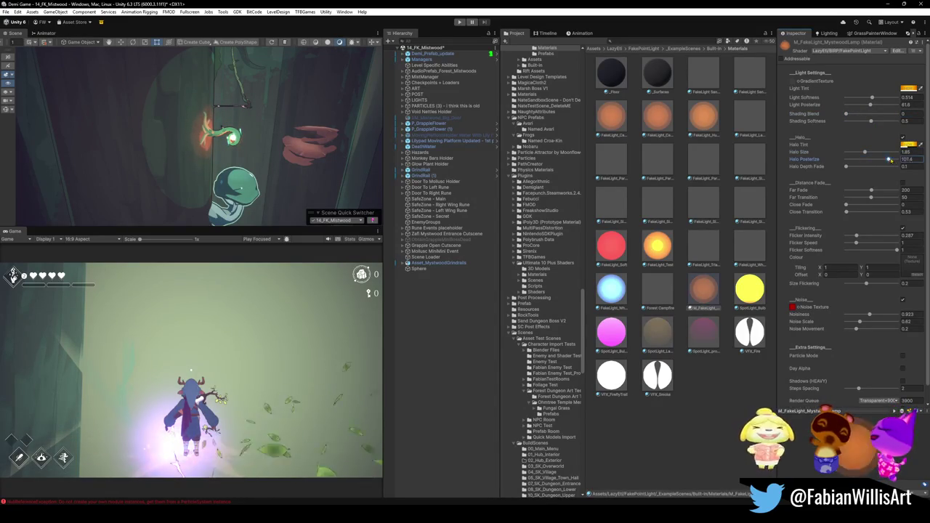
mouse_move(846, 167)
left_mouse_down()
mouse_move(900, 167)
mouse_move(885, 191)
mouse_move(908, 197)
mouse_move(863, 200)
left_mouse_up()
key("ctrl+z")
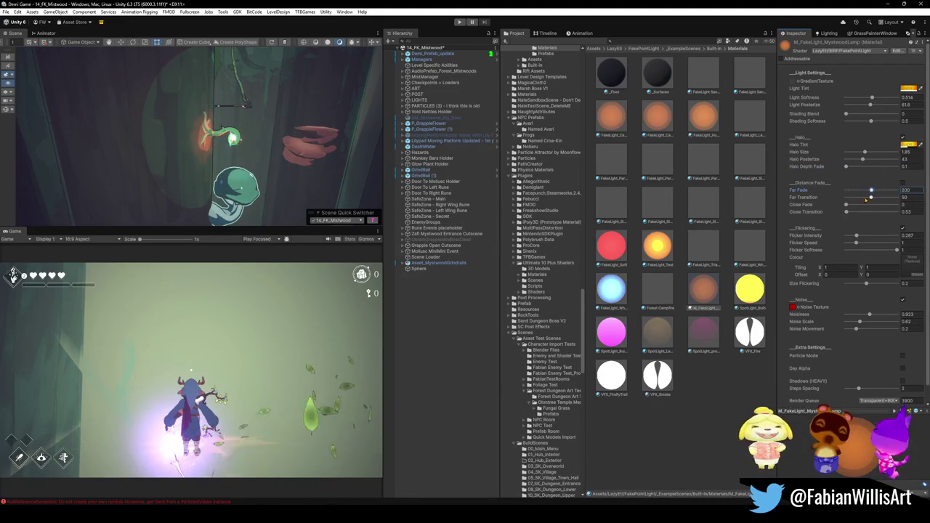
left_click(846, 205)
mouse_move(857, 236)
left_mouse_down()
mouse_move(893, 237)
mouse_move(857, 237)
mouse_move(883, 248)
left_mouse_up()
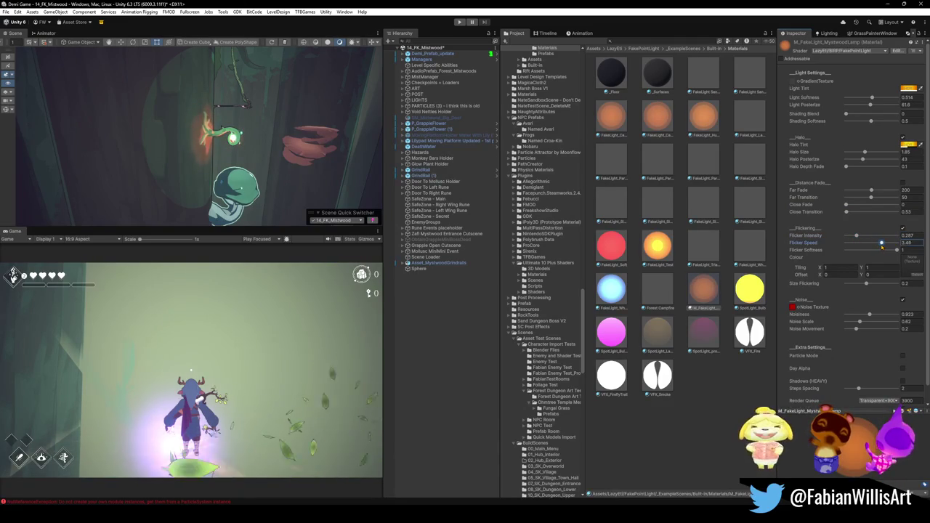
type("1")
left_click(897, 251)
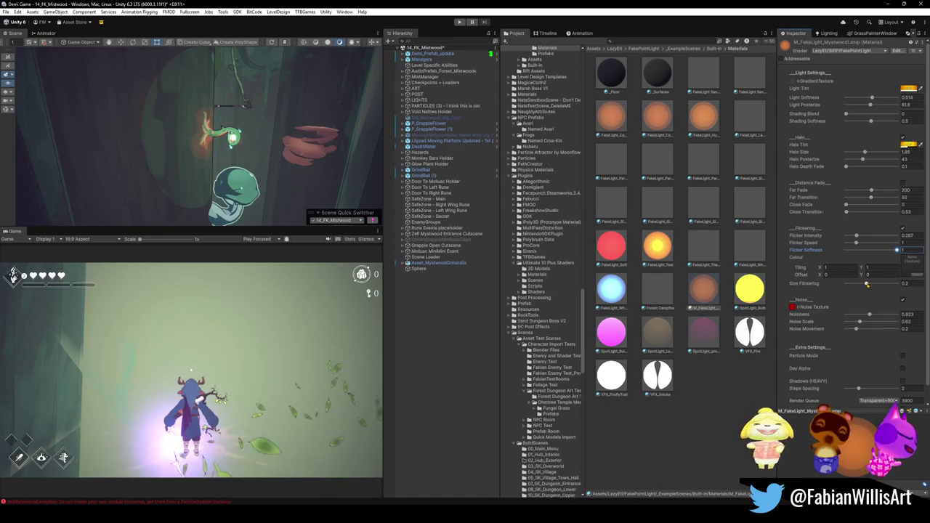
Step: Set size flickering to 0.2, lower noiseness, enlarge noise scale, and set steps spacing to 1
left_click_drag(867, 285, 899, 283)
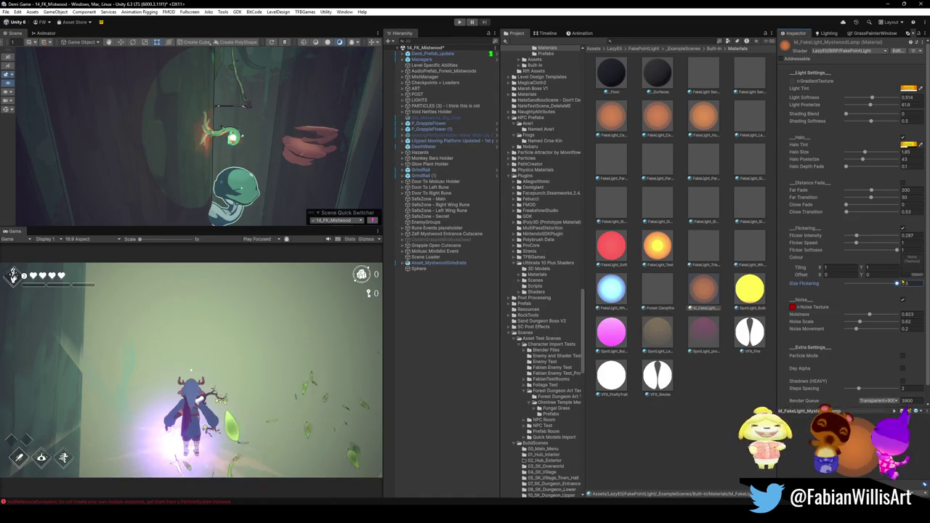
double_click(902, 284)
type("0.2")
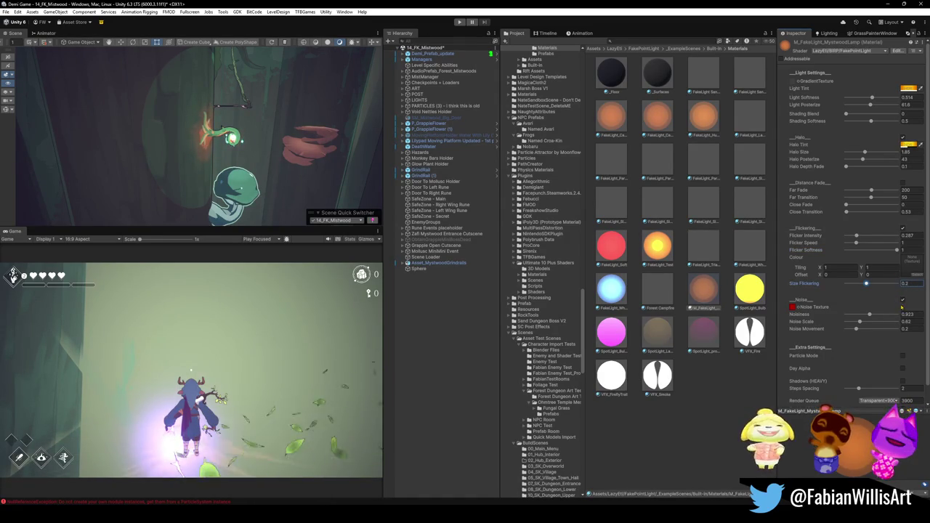
mouse_move(869, 316)
left_mouse_down()
mouse_move(907, 315)
mouse_move(846, 317)
mouse_move(888, 320)
mouse_move(870, 317)
left_mouse_up()
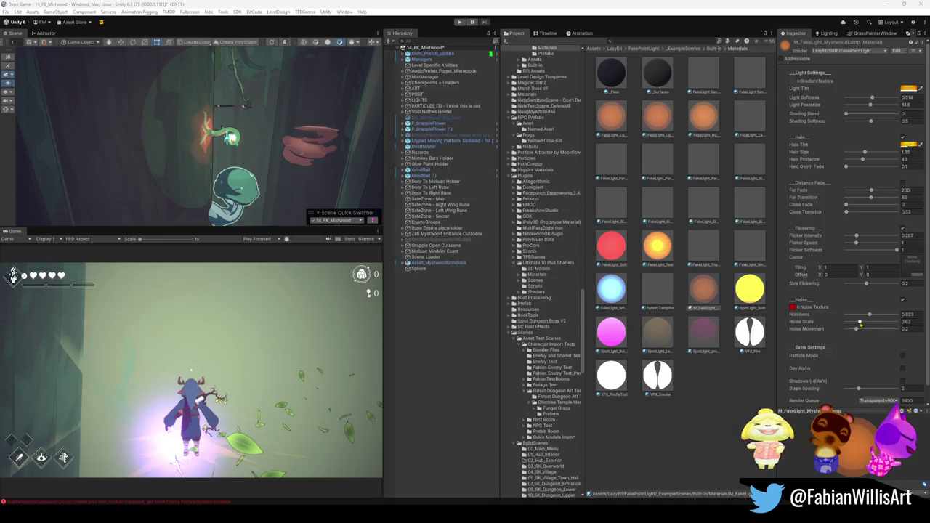
mouse_move(861, 322)
left_mouse_down()
mouse_move(886, 323)
mouse_move(859, 331)
mouse_move(897, 329)
mouse_move(844, 330)
mouse_move(857, 329)
left_mouse_up()
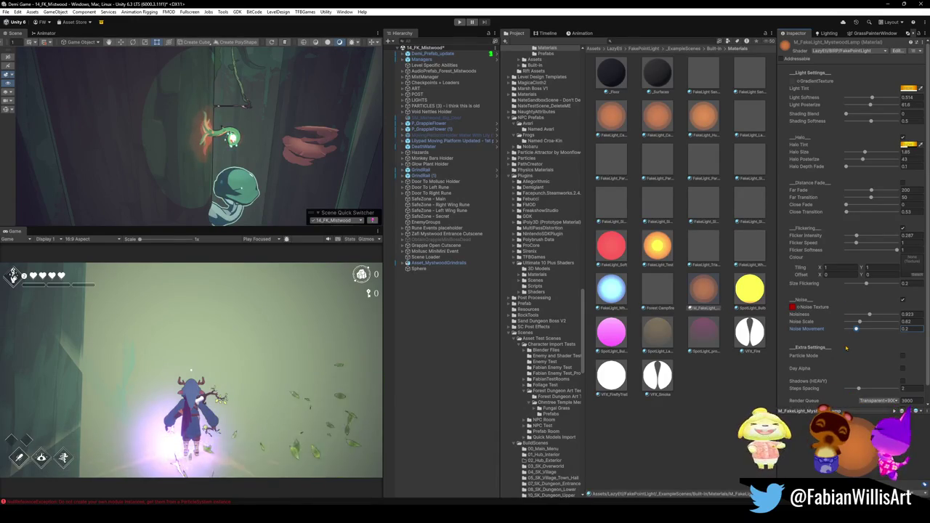
left_click_drag(861, 390, 843, 390)
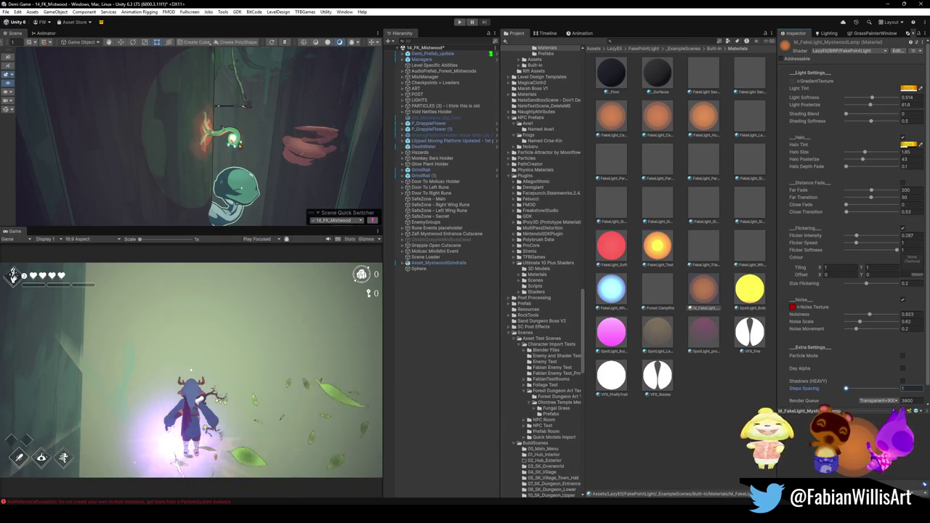
Step: Select the Sphere in the Hierarchy and name it FakeLight_PlantLamp
left_click(420, 269)
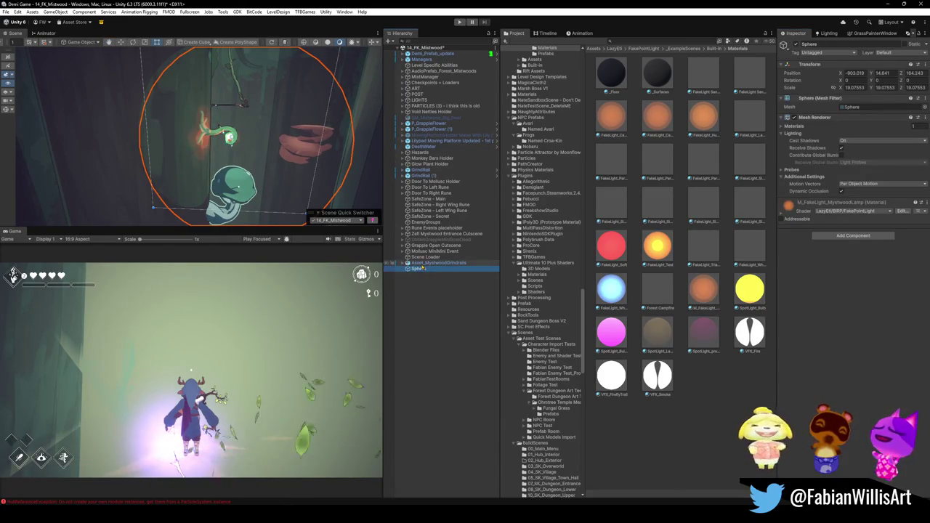
type("Fake")
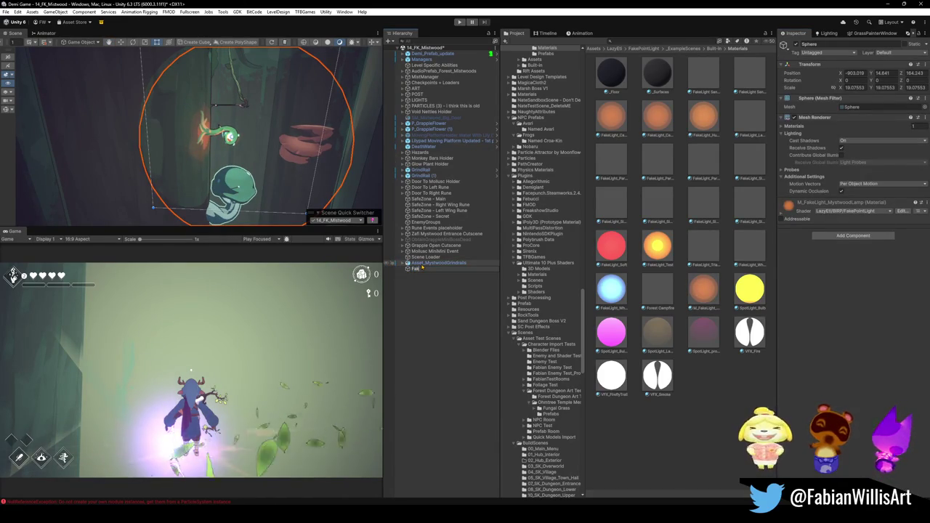
type("Light_")
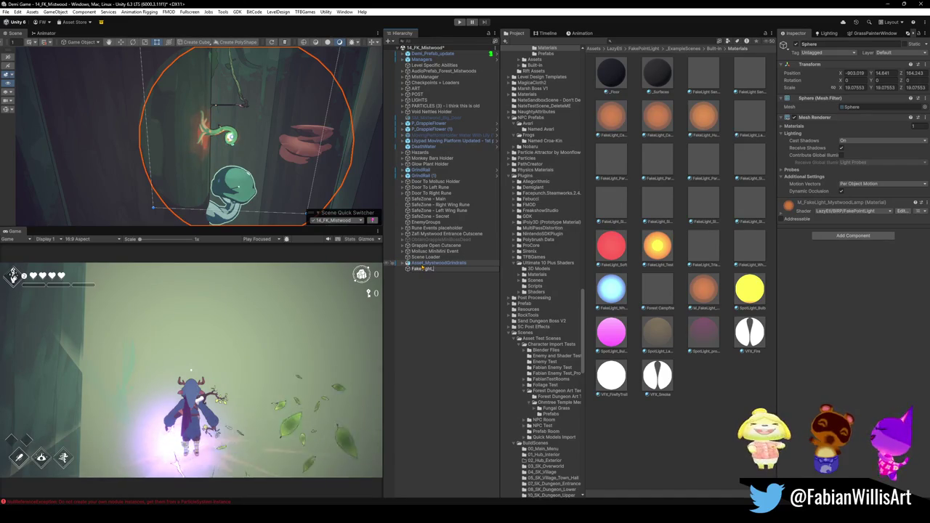
type("MystwoodLa")
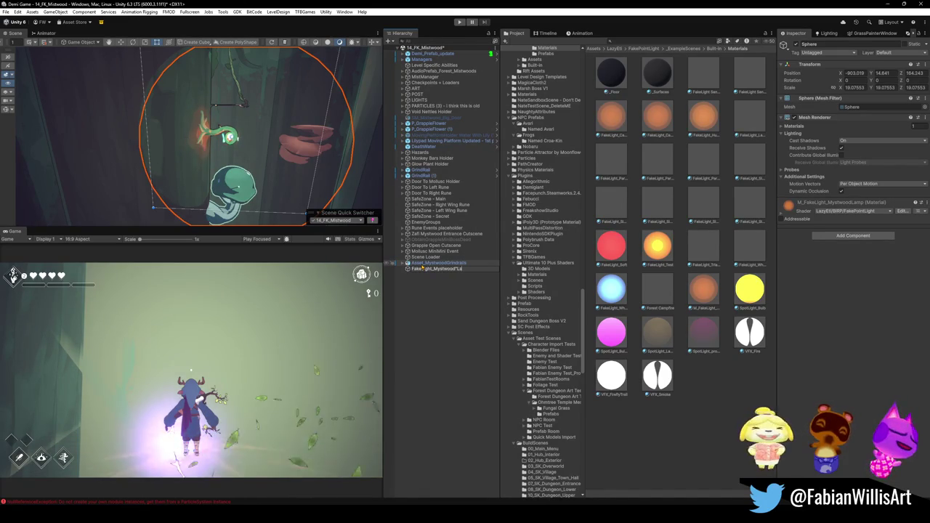
key("BackSpace")
key("BackSpace")
key("BackSpace")
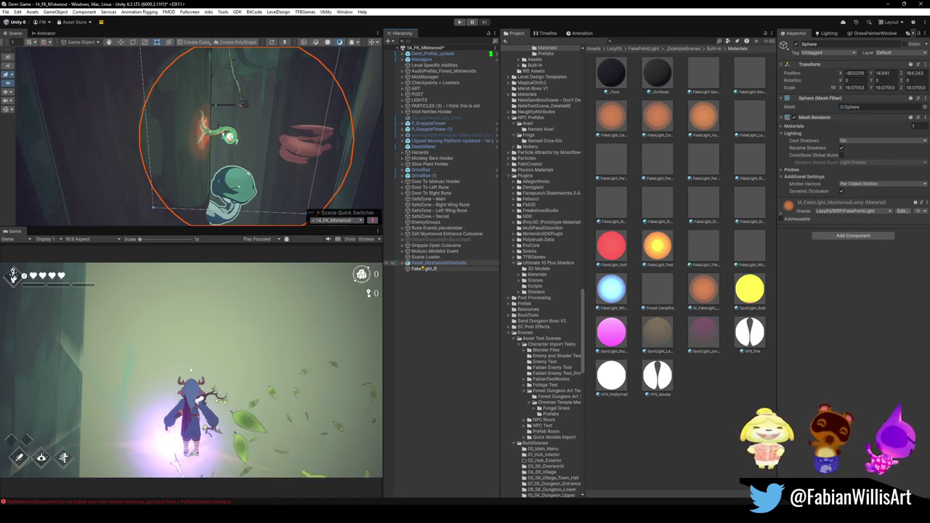
type("antLamp")
key("Return")
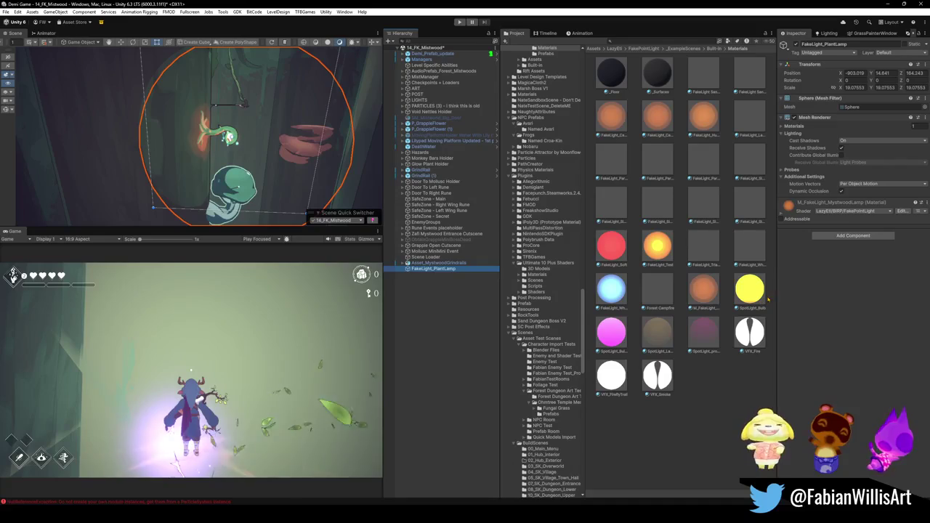
mouse_move(286, 145)
left_mouse_down()
mouse_move(253, 142)
mouse_move(320, 140)
mouse_move(230, 137)
mouse_move(288, 130)
mouse_move(291, 149)
mouse_move(269, 149)
left_mouse_up()
key("w")
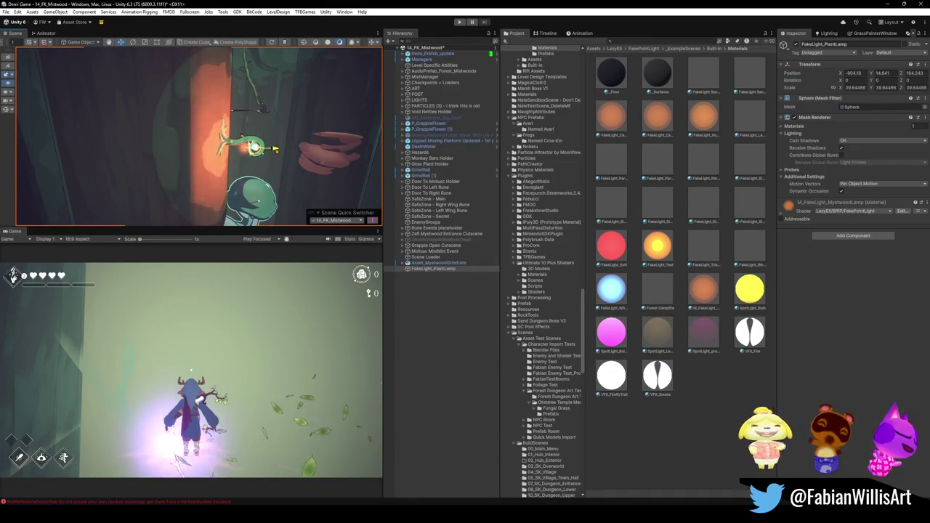
Step: Scale FakeLight_PlantLamp to a uniform 33.40697 and expand its Mystwood lamp material's shader properties
scroll(145, 149, "up", 5)
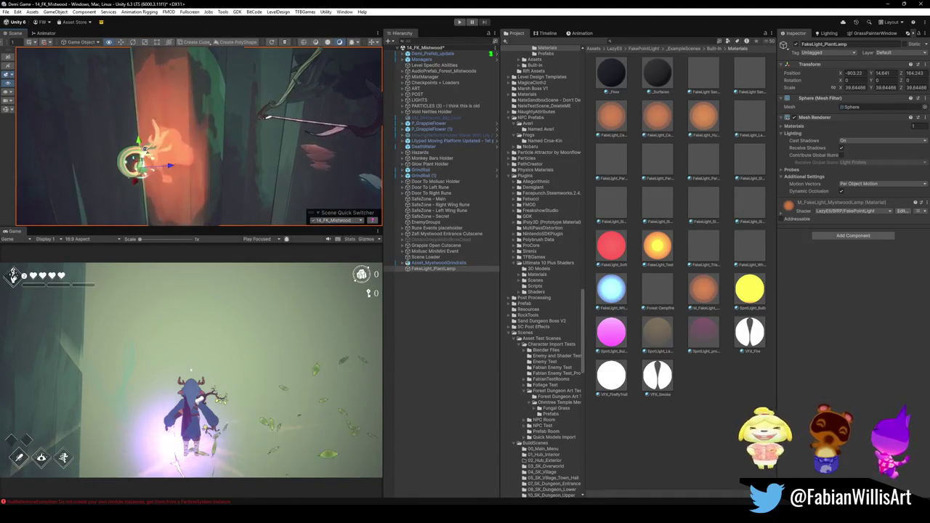
mouse_move(145, 149)
left_mouse_down()
mouse_move(246, 157)
mouse_move(275, 143)
left_mouse_up()
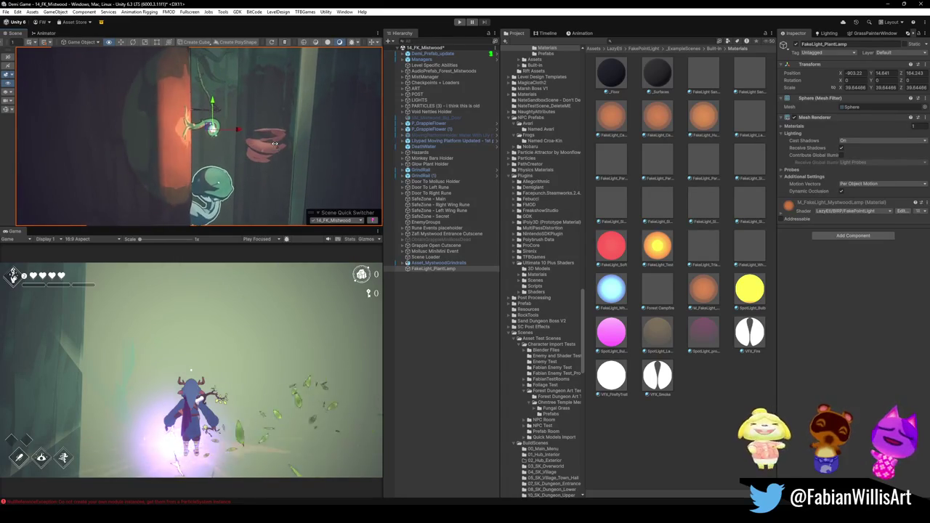
left_click_drag(841, 87, 803, 88)
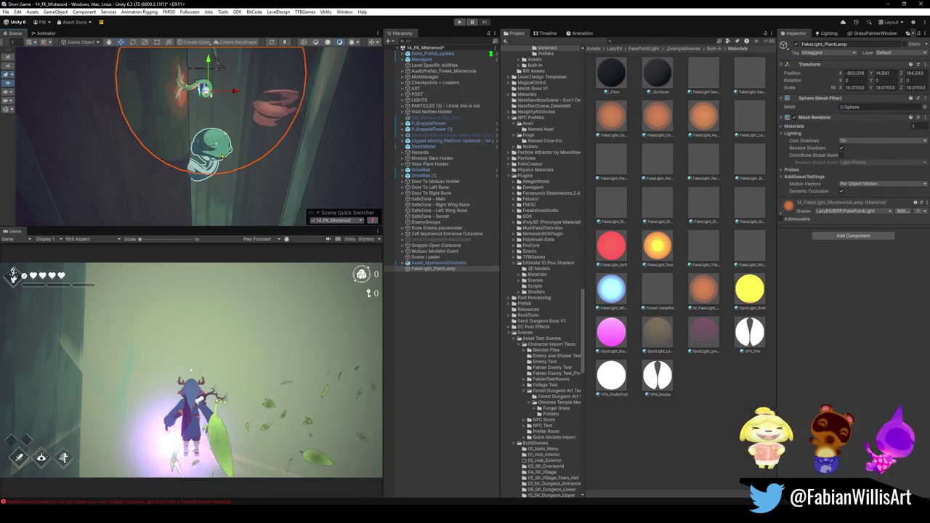
left_click_drag(231, 91, 241, 94)
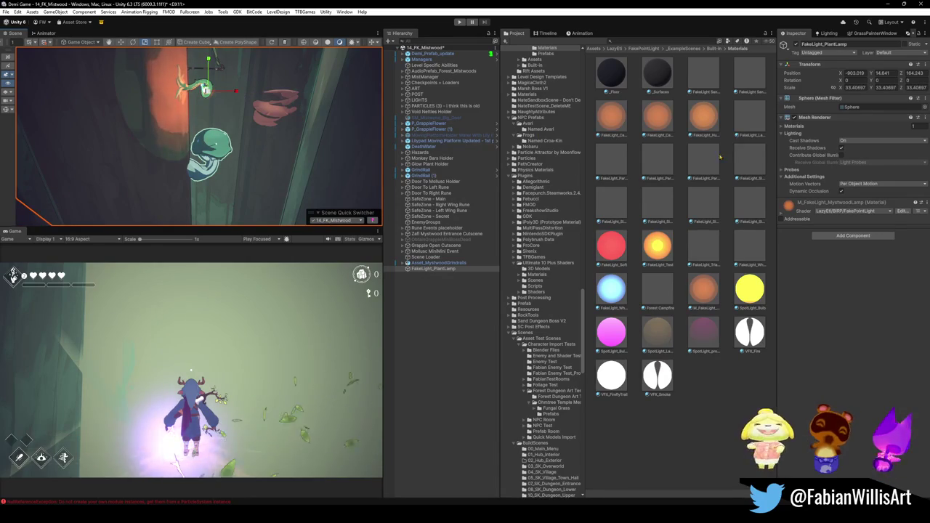
left_click(781, 215)
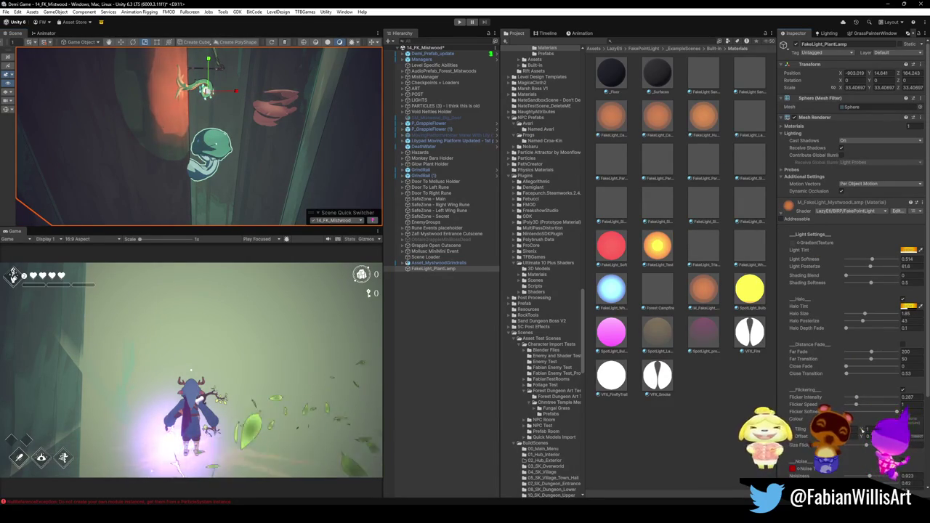
scroll(859, 447, "down", 2)
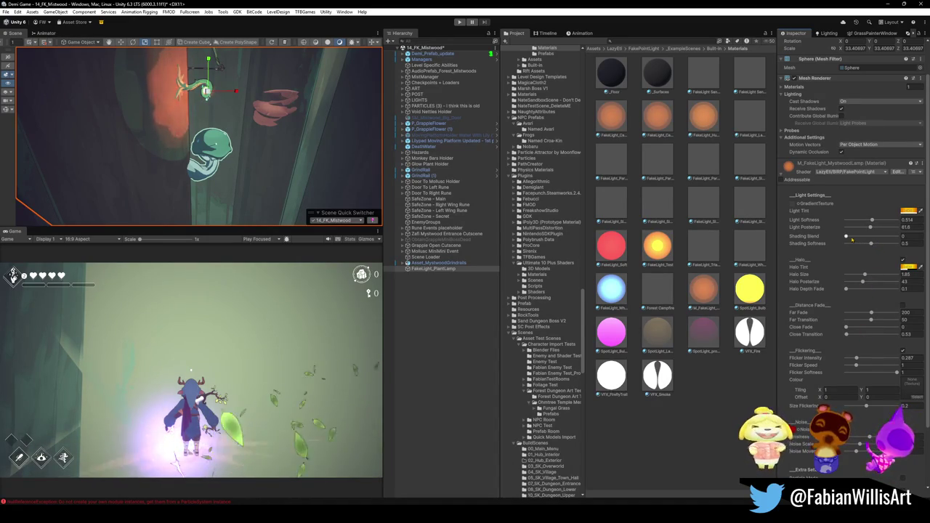
Step: Increase the material's shading blend and scale the lamp sphere up to about 40.2
left_click_drag(849, 238, 898, 237)
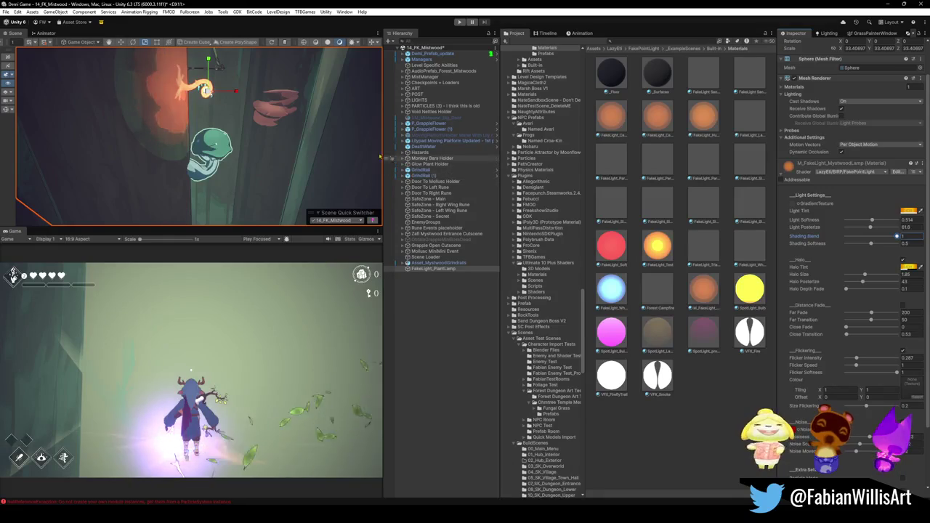
mouse_move(205, 91)
left_mouse_down()
mouse_move(216, 91)
mouse_move(194, 98)
mouse_move(189, 114)
left_mouse_up()
key("f")
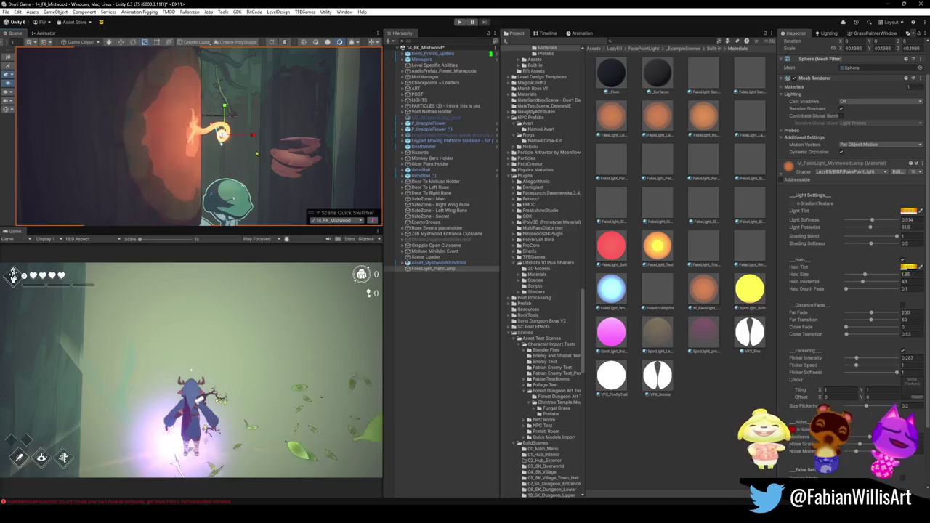
Step: Darken the Light Tint HDR colour to a deeper warm orange
left_click(908, 211)
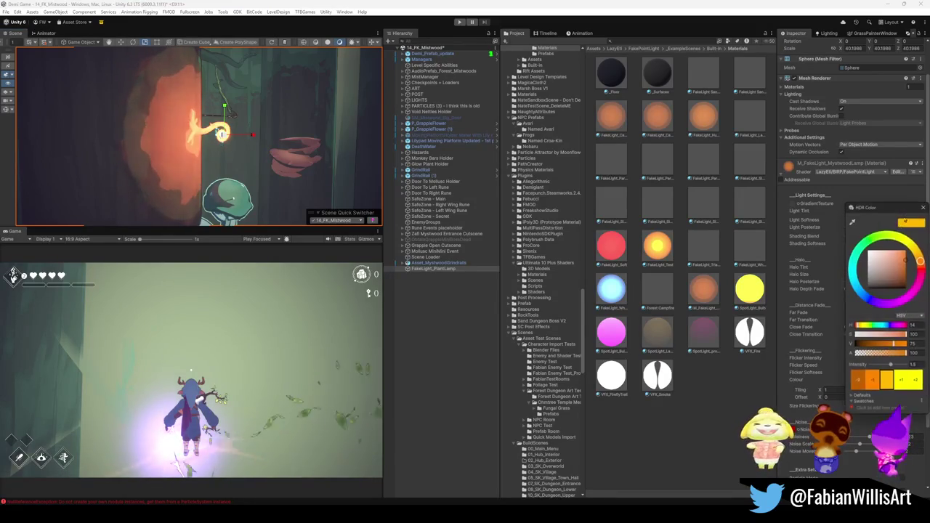
mouse_move(906, 261)
left_mouse_down()
mouse_move(908, 286)
mouse_move(907, 277)
left_mouse_up()
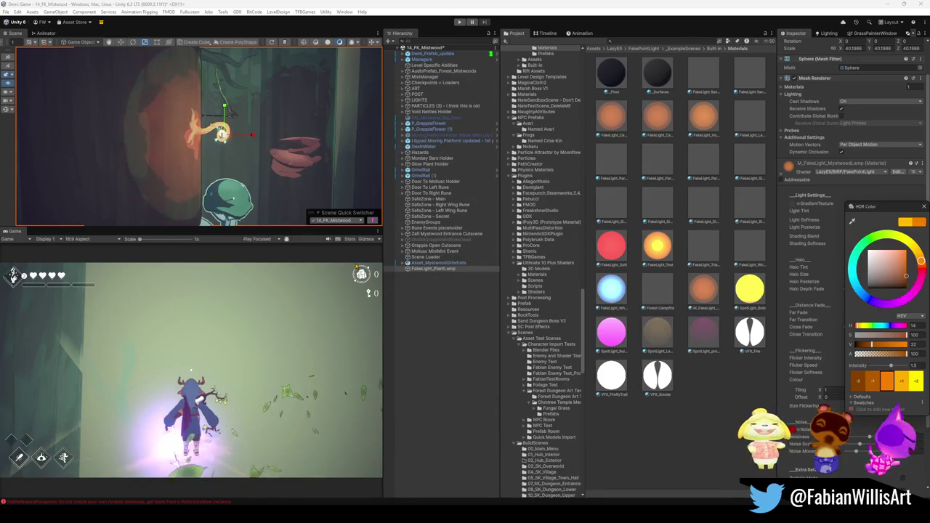
key("Escape")
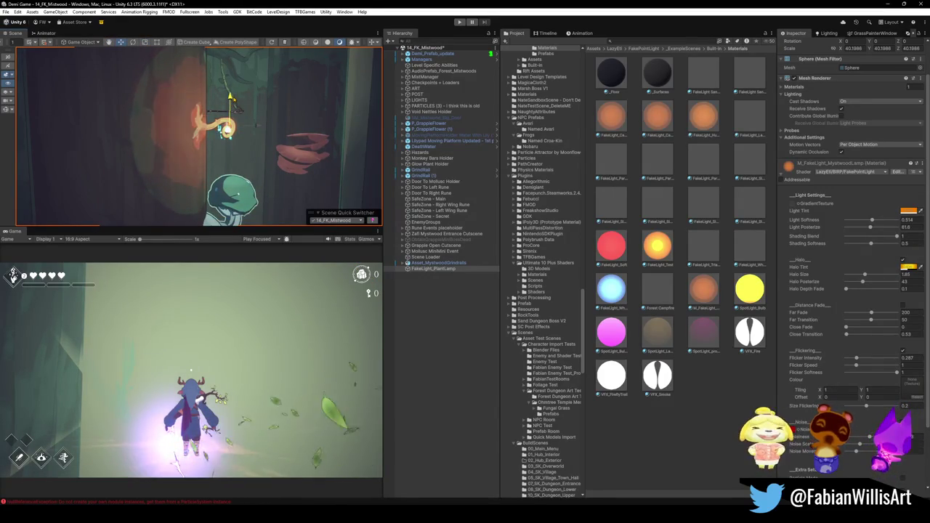
left_click_drag(305, 152, 229, 147)
mouse_move(182, 149)
left_mouse_down()
mouse_move(258, 155)
mouse_move(256, 136)
left_mouse_up()
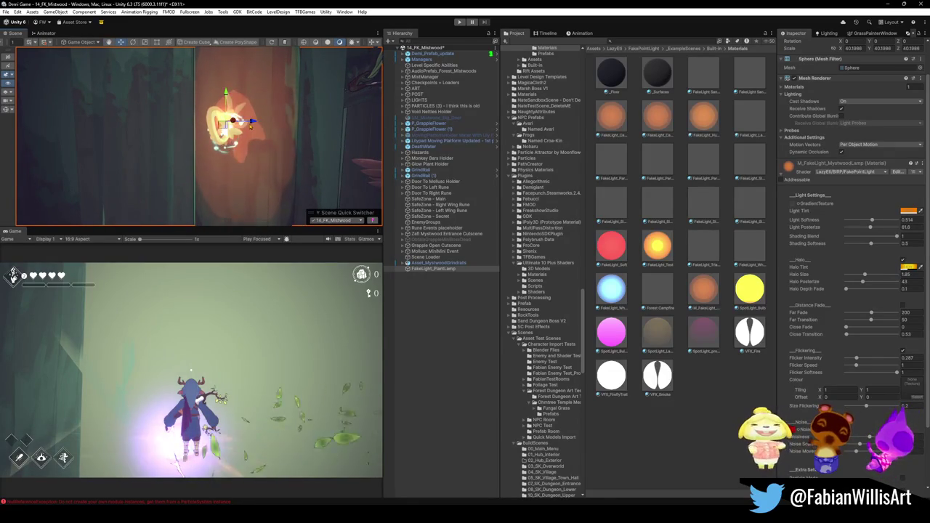
Step: Orbit around the glowing lamp and drop Light Posterize from 61.6 to about 38.9
scroll(255, 136, "up", 5)
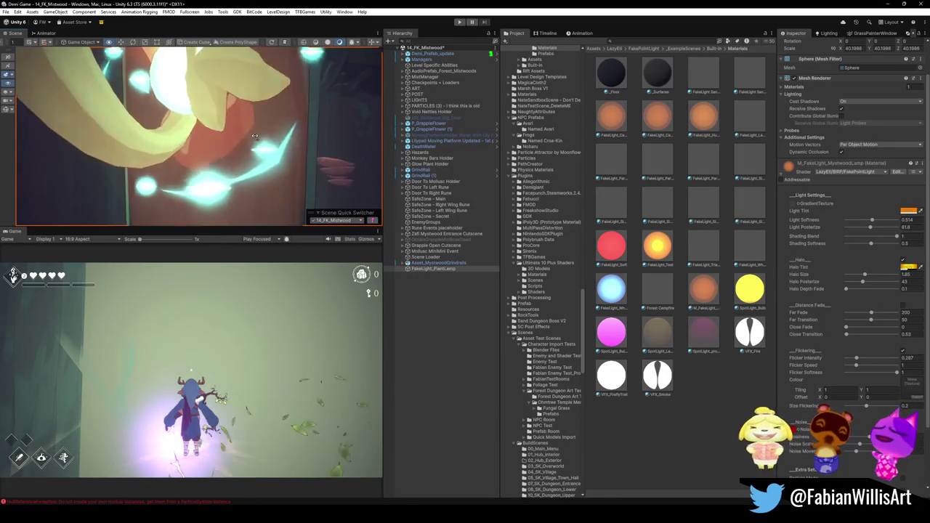
key("f")
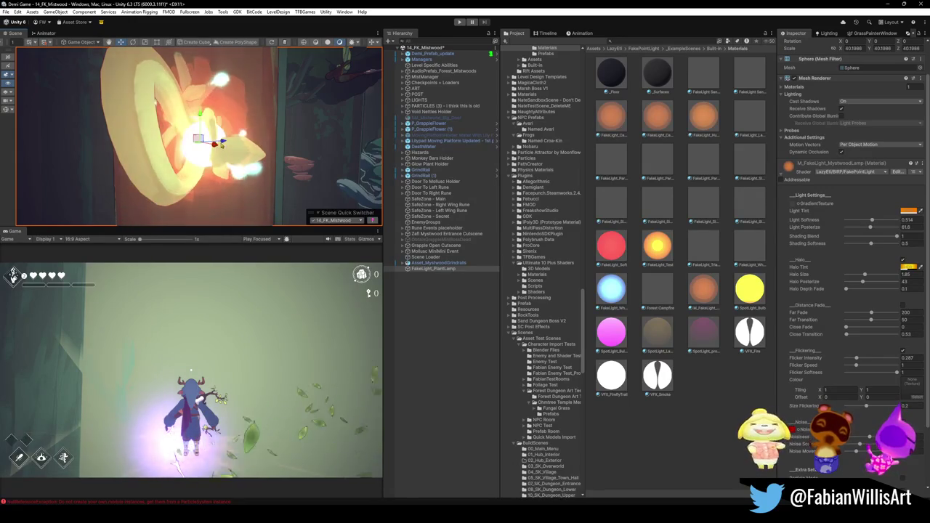
left_click_drag(226, 145, 184, 189)
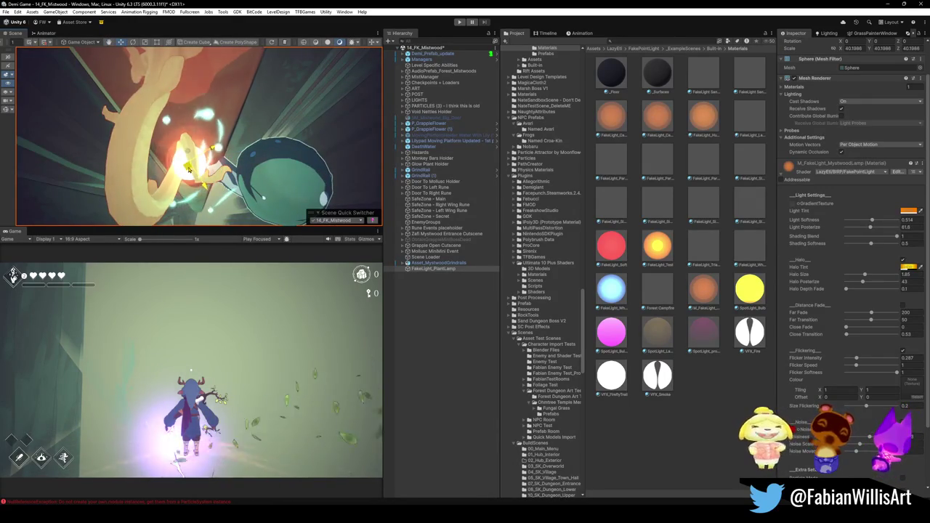
mouse_move(263, 197)
left_mouse_down()
mouse_move(202, 98)
mouse_move(193, 114)
mouse_move(286, 114)
left_mouse_up()
mouse_move(234, 127)
left_mouse_down()
mouse_move(259, 157)
mouse_move(288, 154)
left_mouse_up()
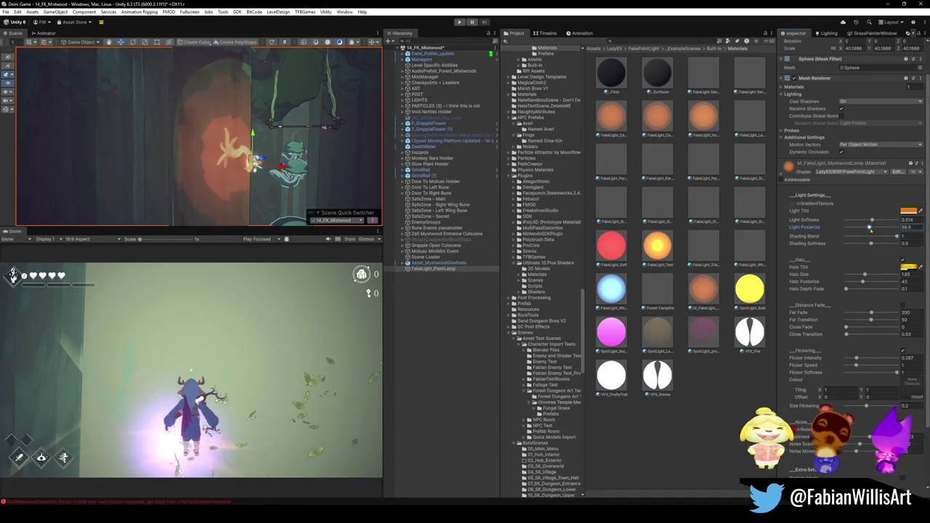
left_click_drag(233, 149, 252, 145)
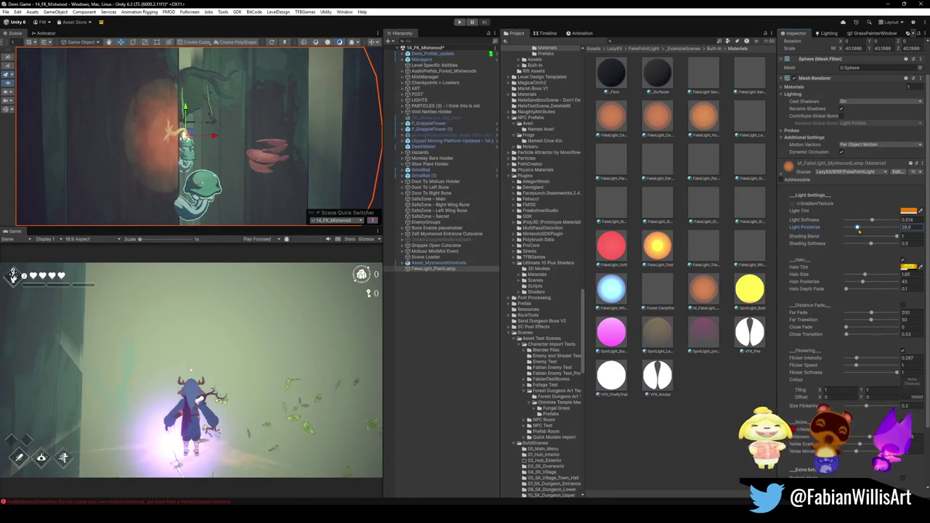